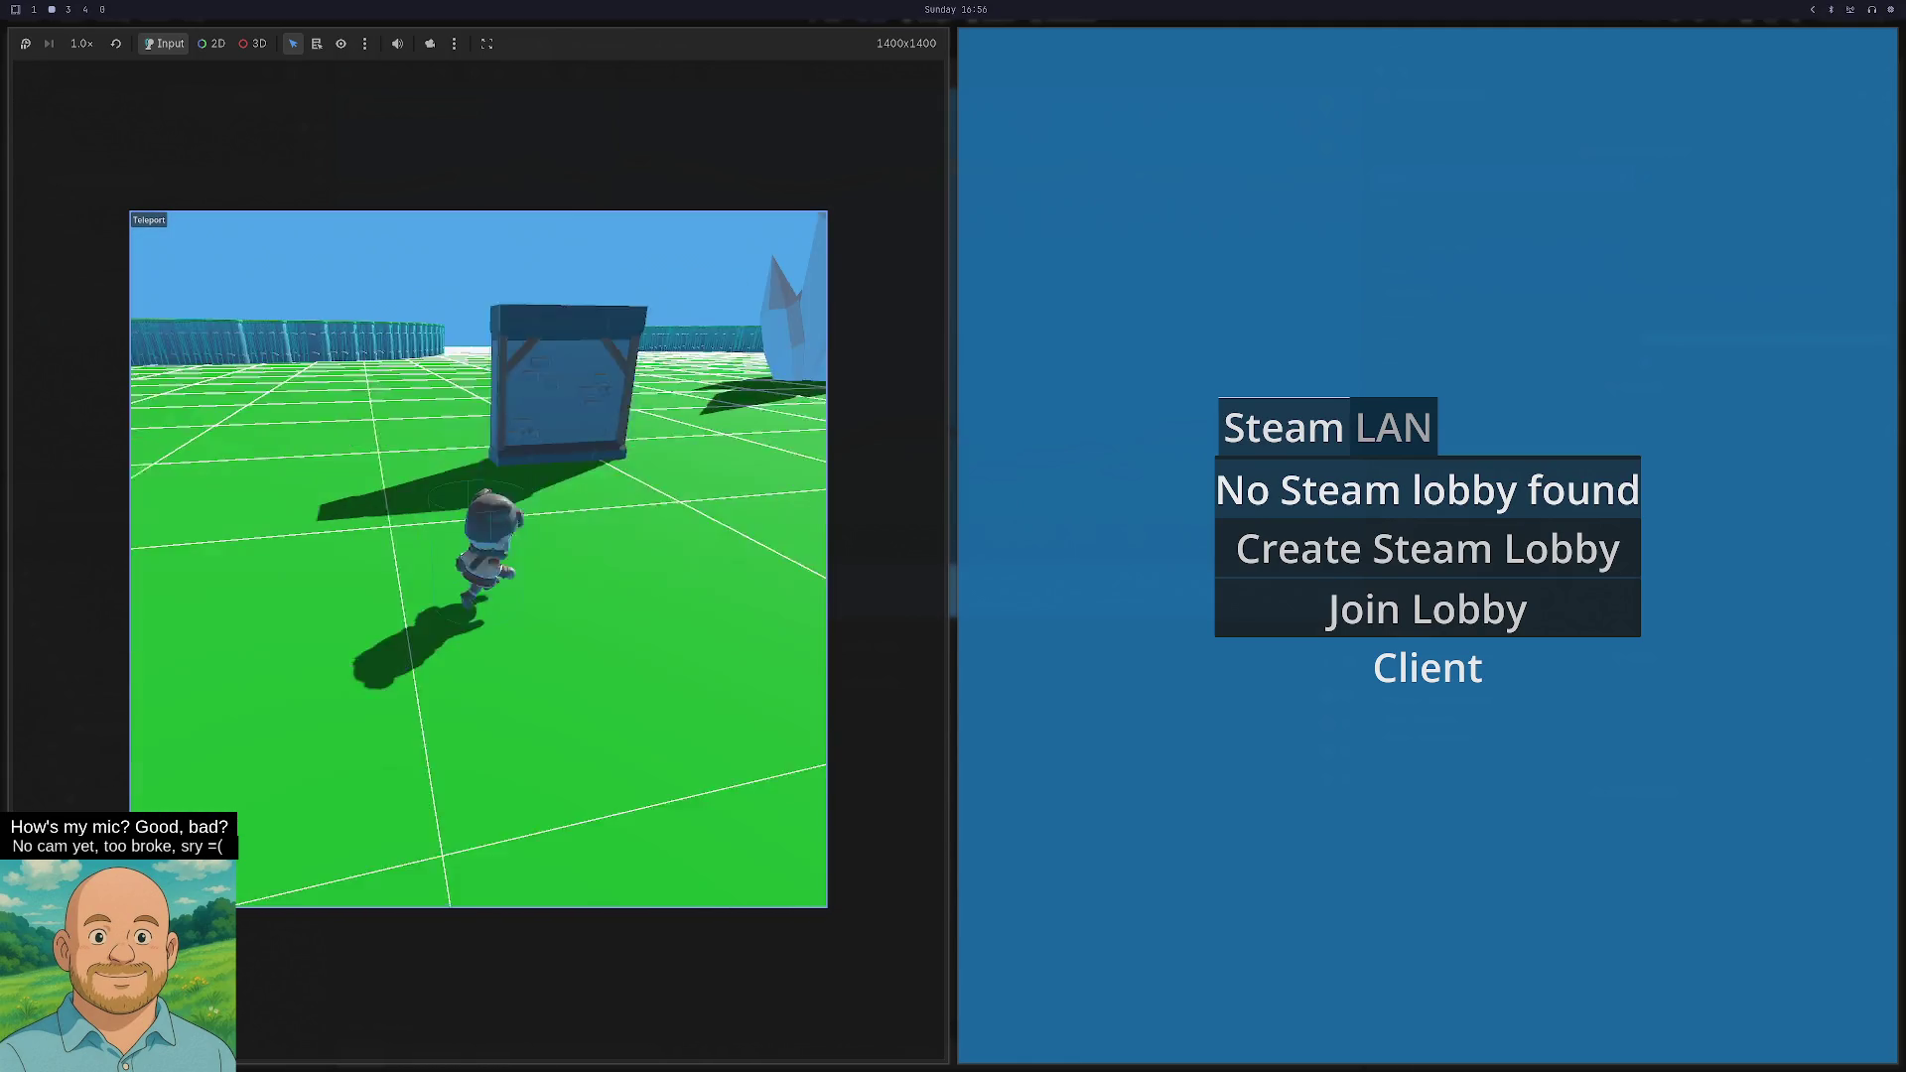
- Check the OBS stream beside the Twitch dashboard with the tiles swapped, then return to Godot
{"action": "key", "text": "super+8"}
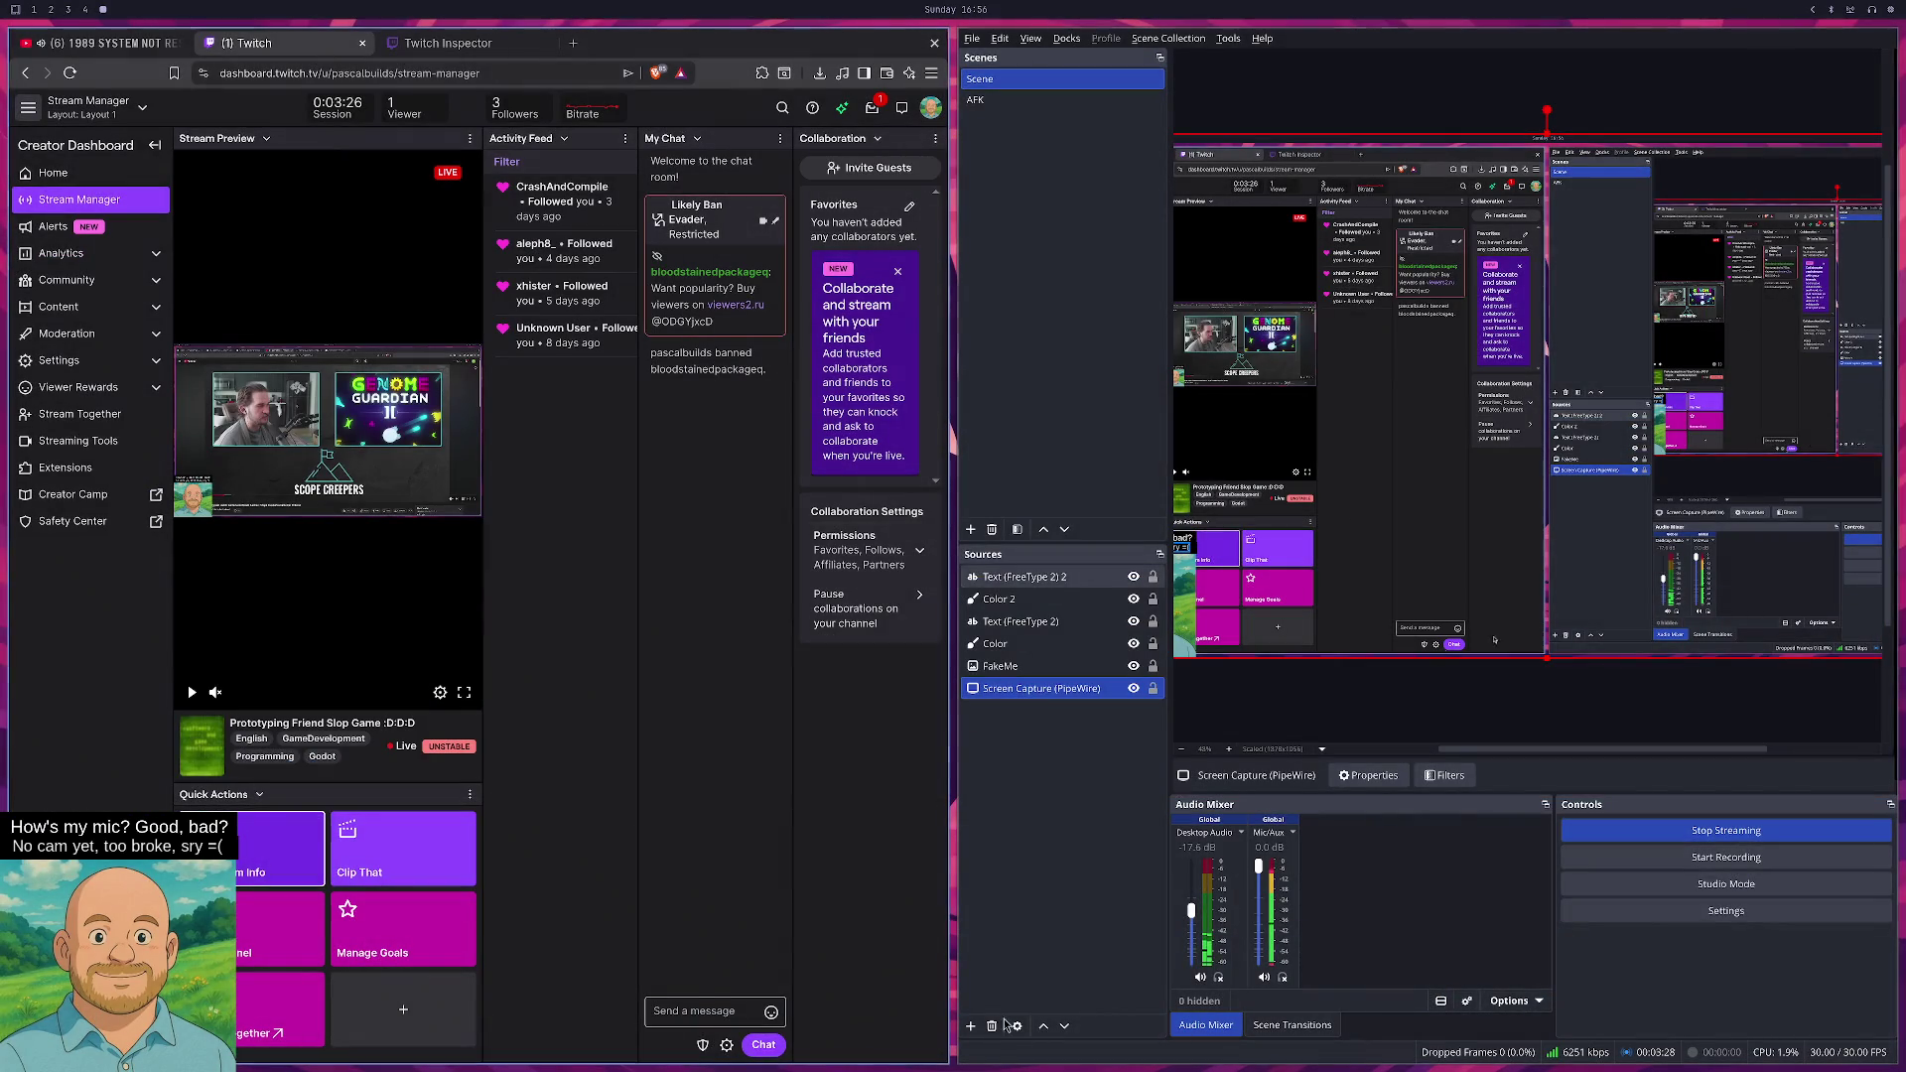
{"action": "key", "text": "super+shift+Left"}
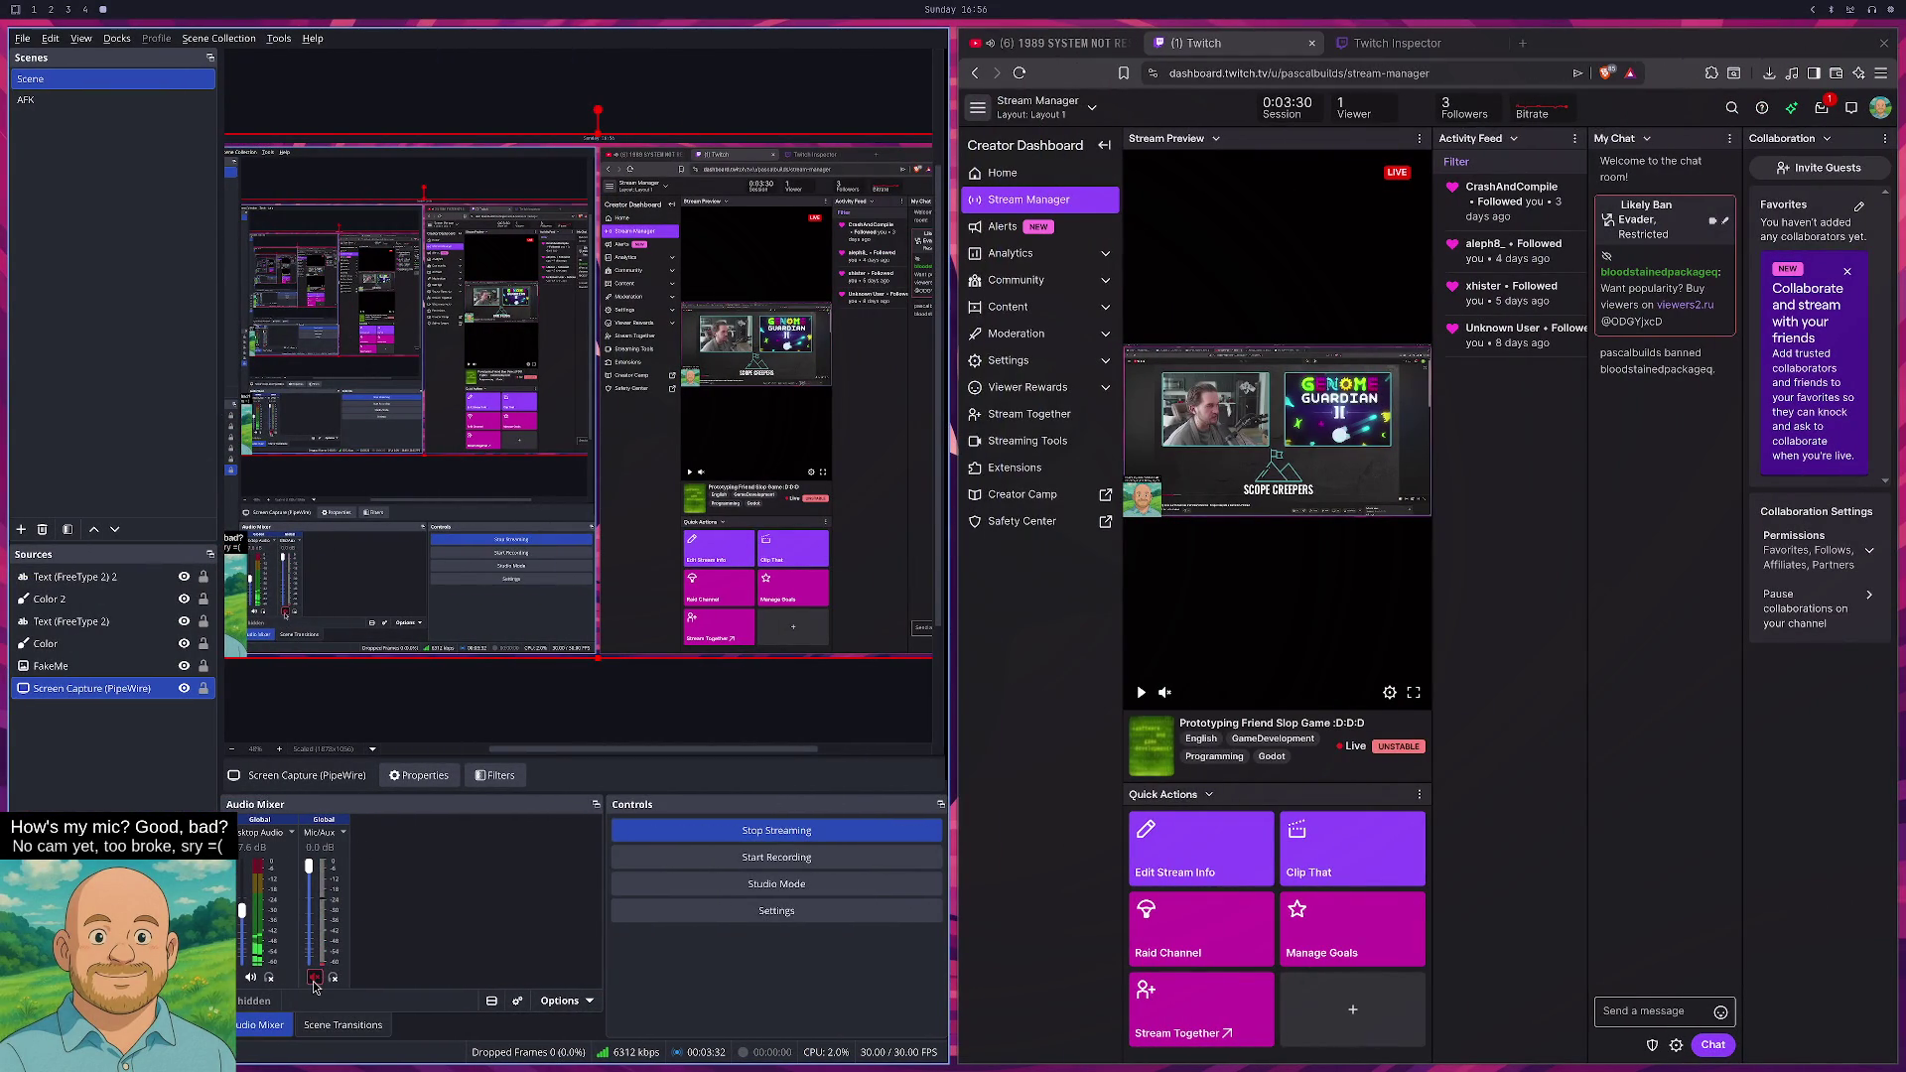
{"action": "key", "text": "super+1"}
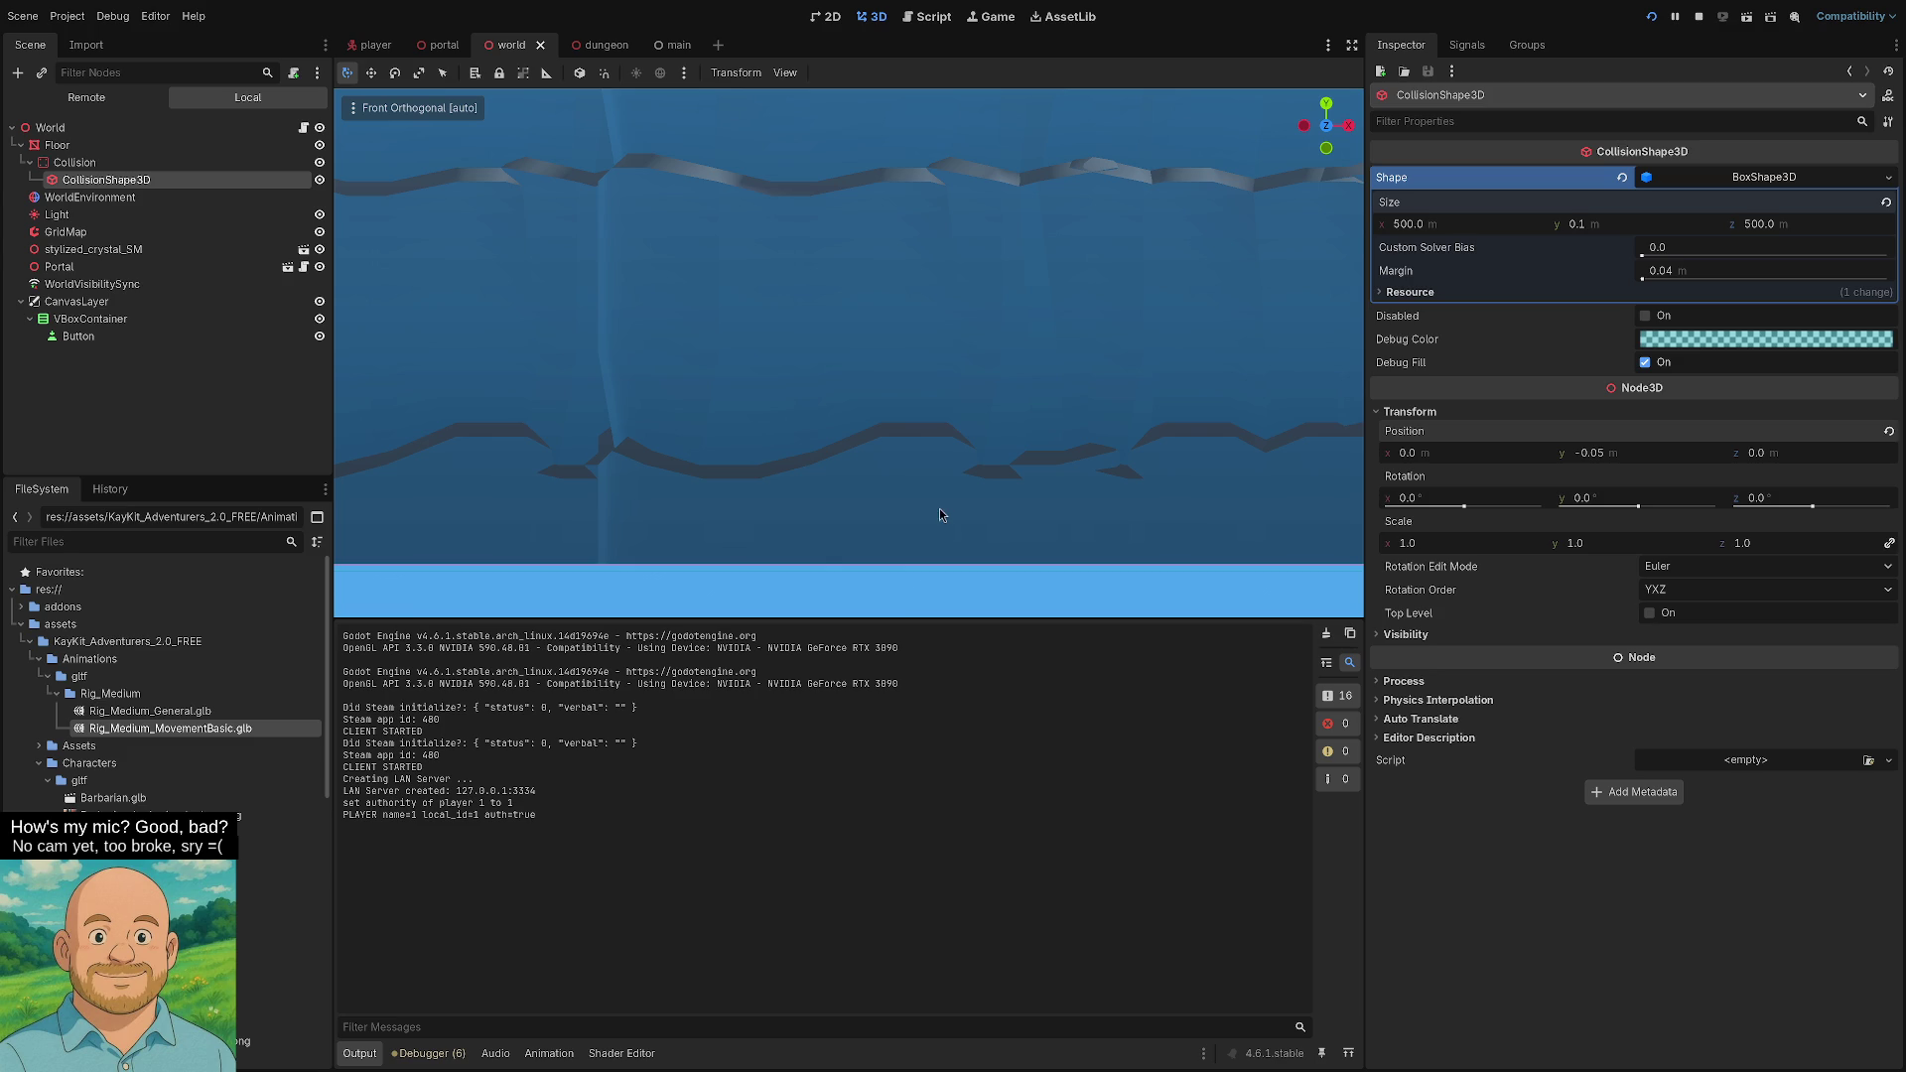
- Cycle through the workspaces back to the Godot editor
{"action": "key", "text": "super+2"}
{"action": "key", "text": "super+1"}
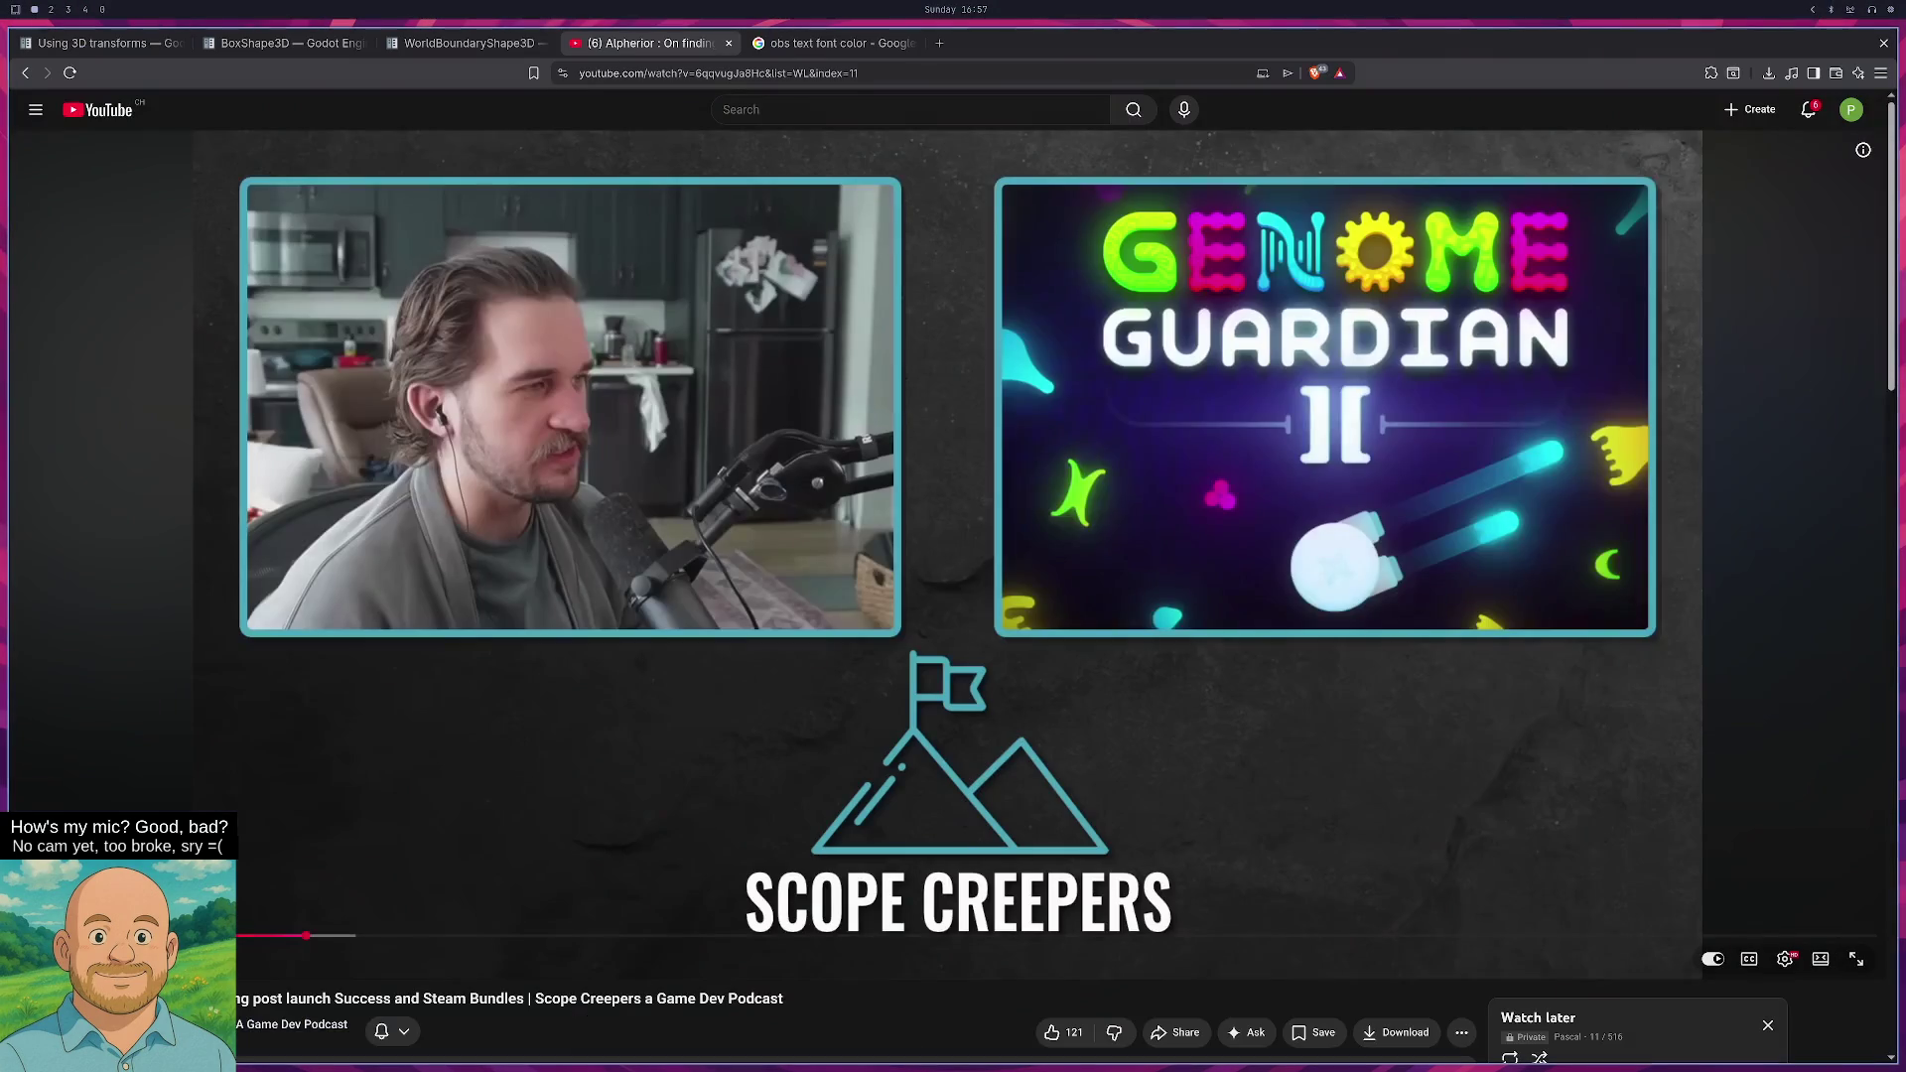
{"action": "key", "text": "super+3"}
{"action": "key", "text": "super+2"}
{"action": "key", "text": "super+3"}
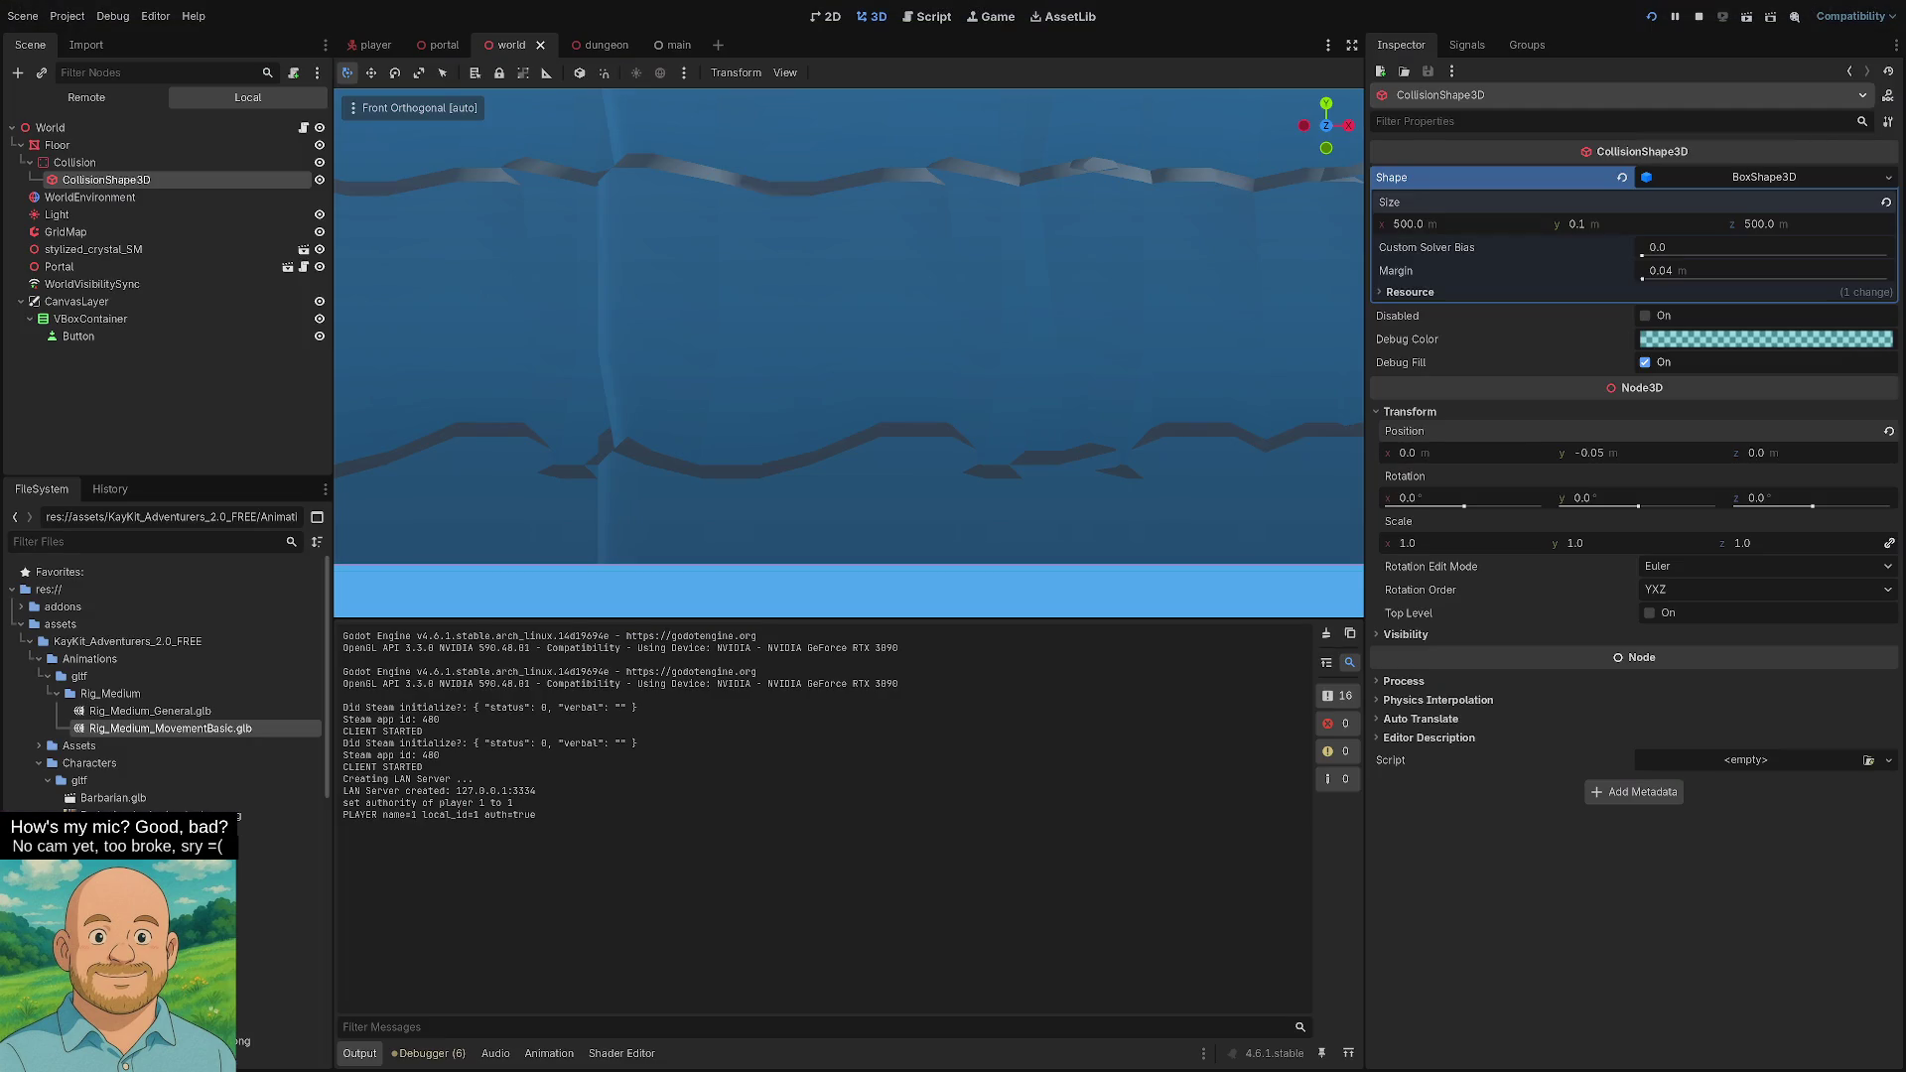
- Orbit and zoom the world view toward the crate, then stop the running game
{"action": "mouse_move", "coordinate": [933, 525]}
{"action": "left_mouse_down"}
{"action": "mouse_move", "coordinate": [896, 479]}
{"action": "mouse_move", "coordinate": [909, 458]}
{"action": "left_mouse_up"}
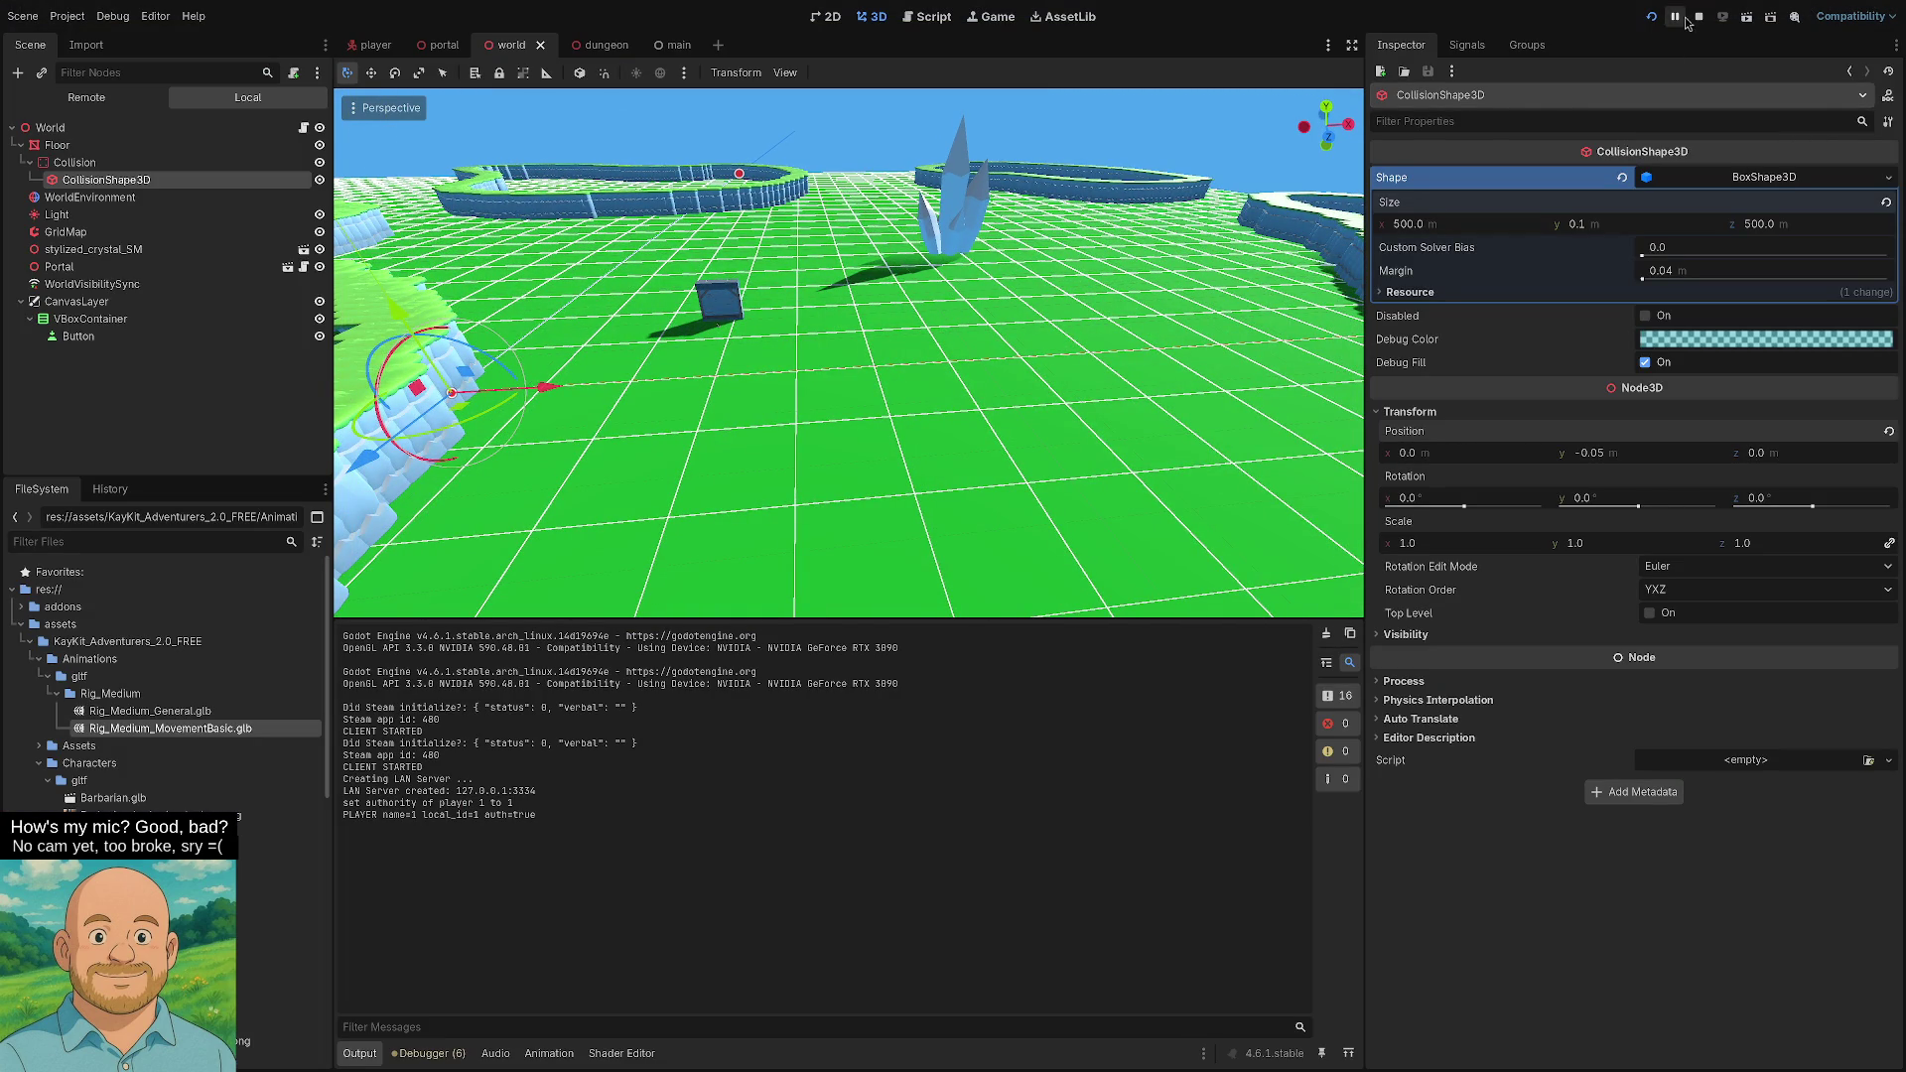
{"action": "scroll", "coordinate": [802, 268], "scroll_direction": "up", "scroll_amount": 5}
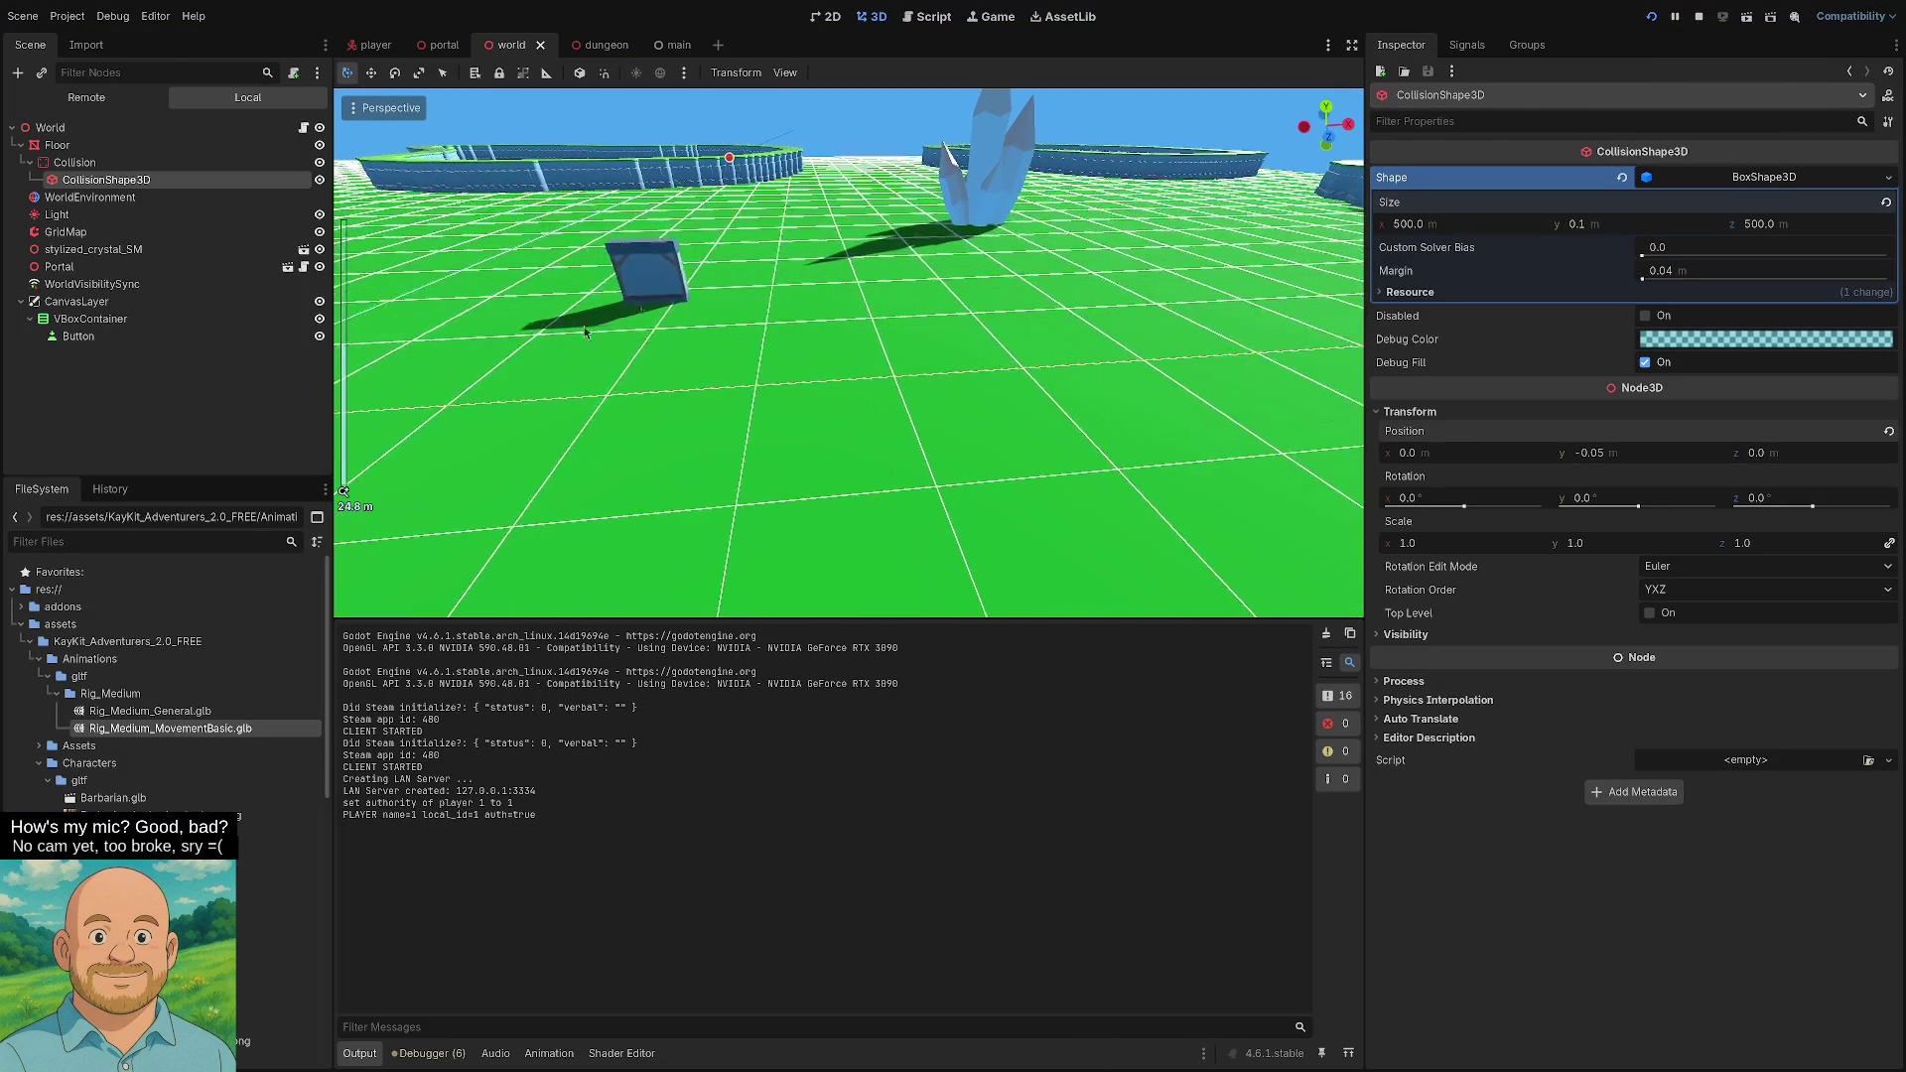
{"action": "scroll", "coordinate": [802, 438], "scroll_direction": "up", "scroll_amount": 5}
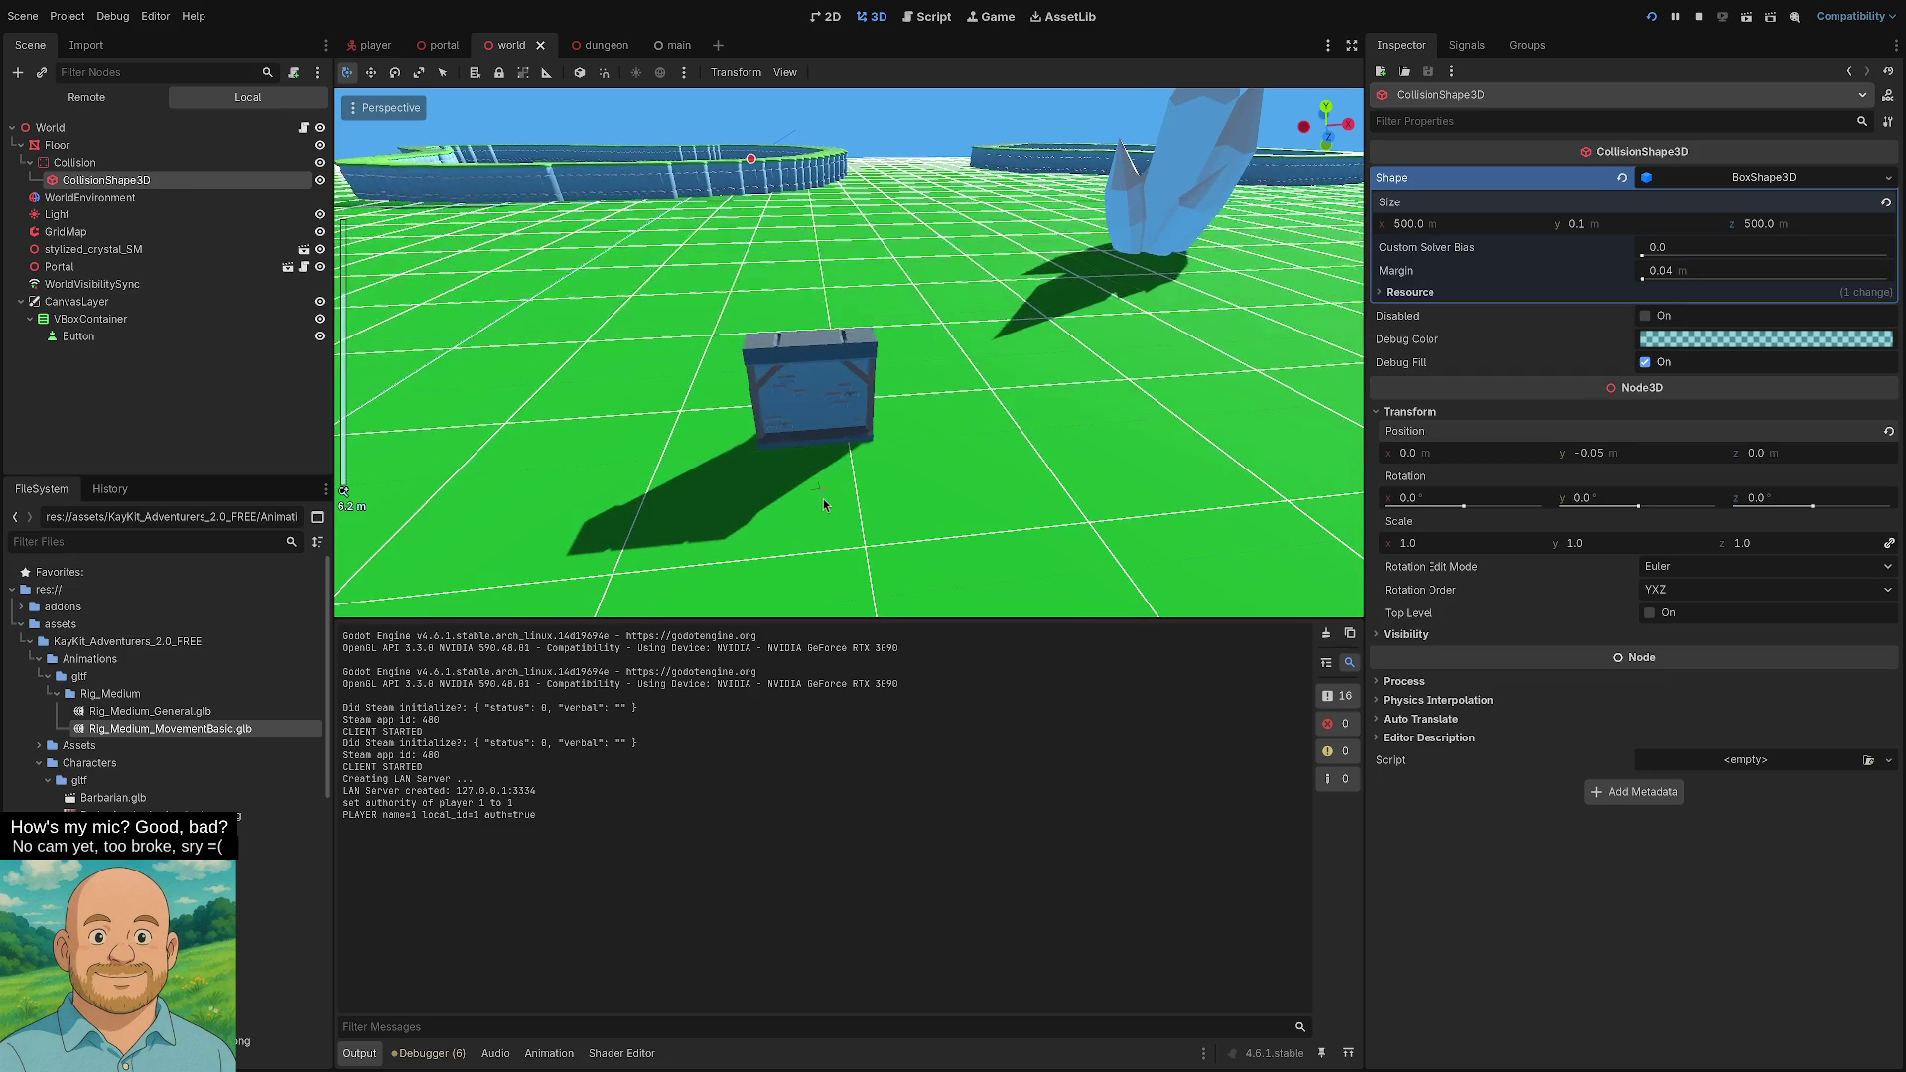
{"action": "left_click", "coordinate": [1653, 20]}
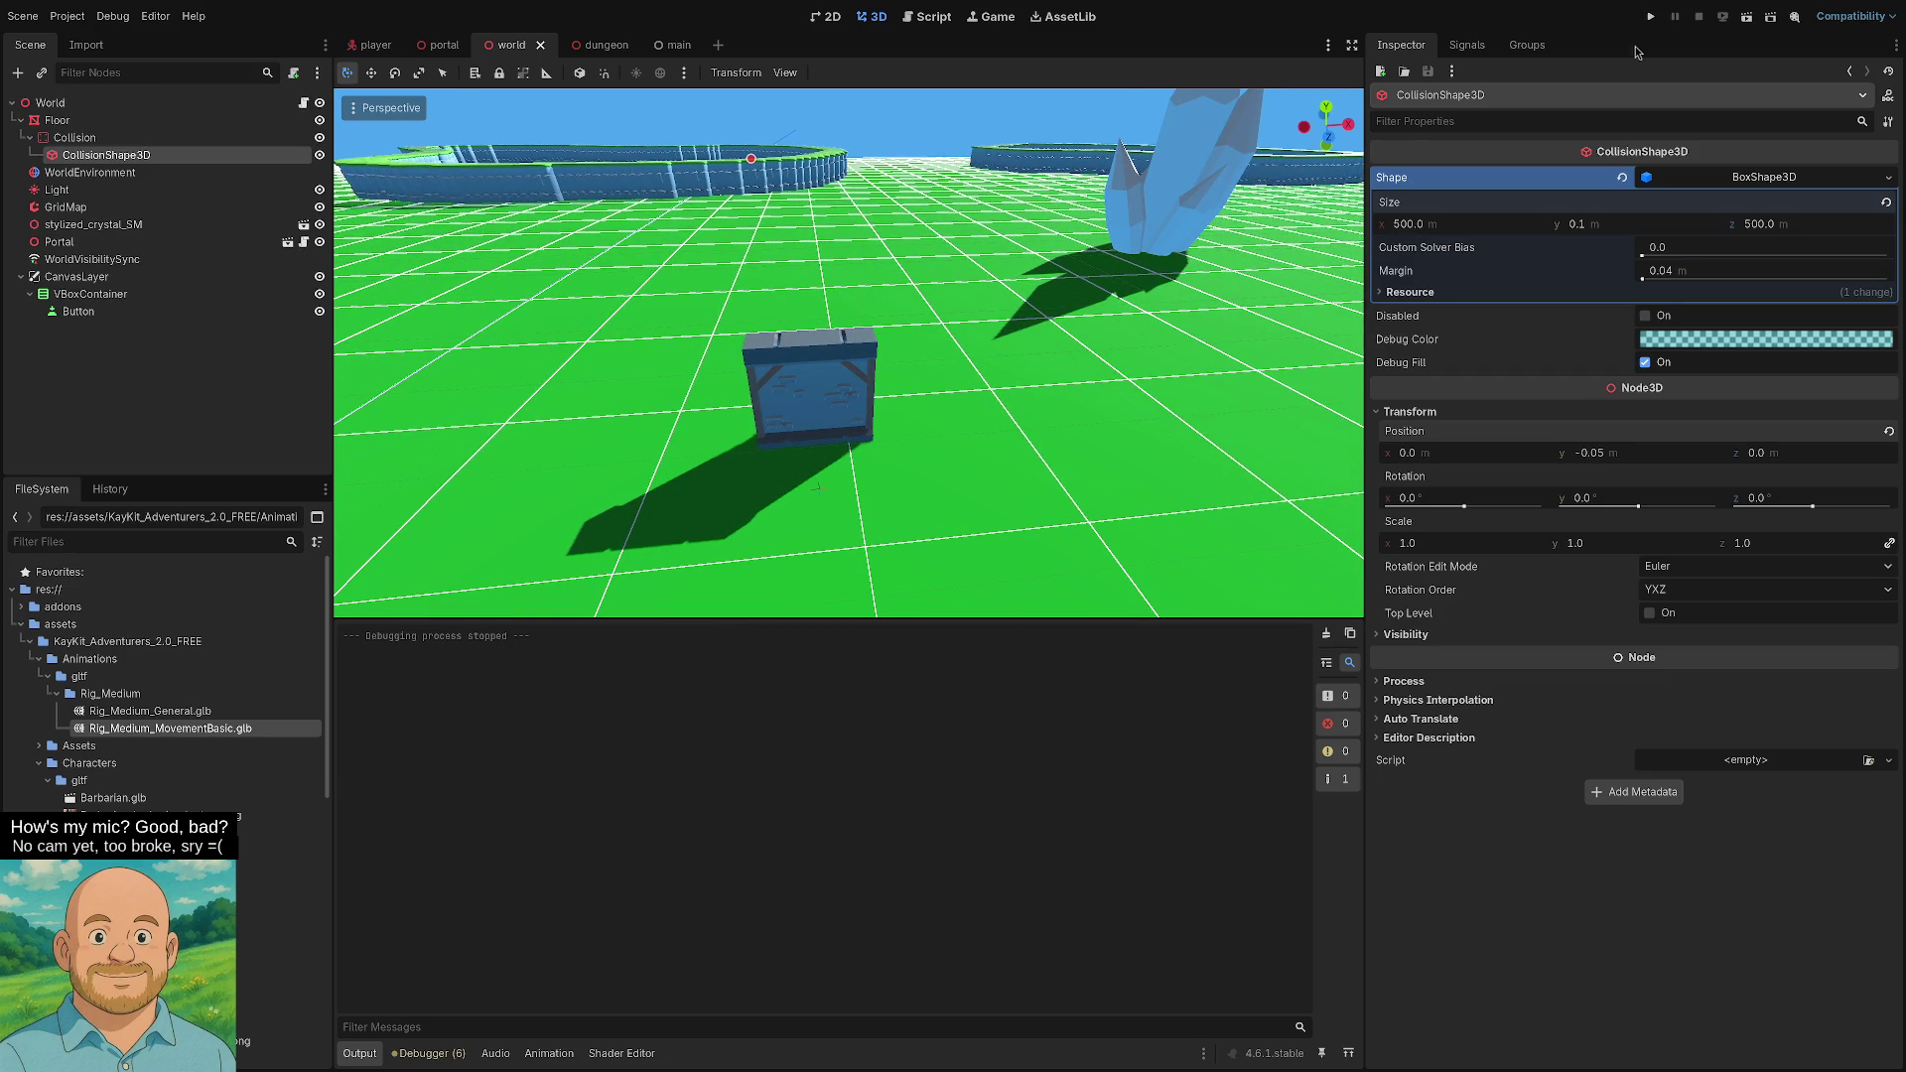
- Run the game as a LAN server and walk the character through the portal
{"action": "left_click", "coordinate": [1653, 20]}
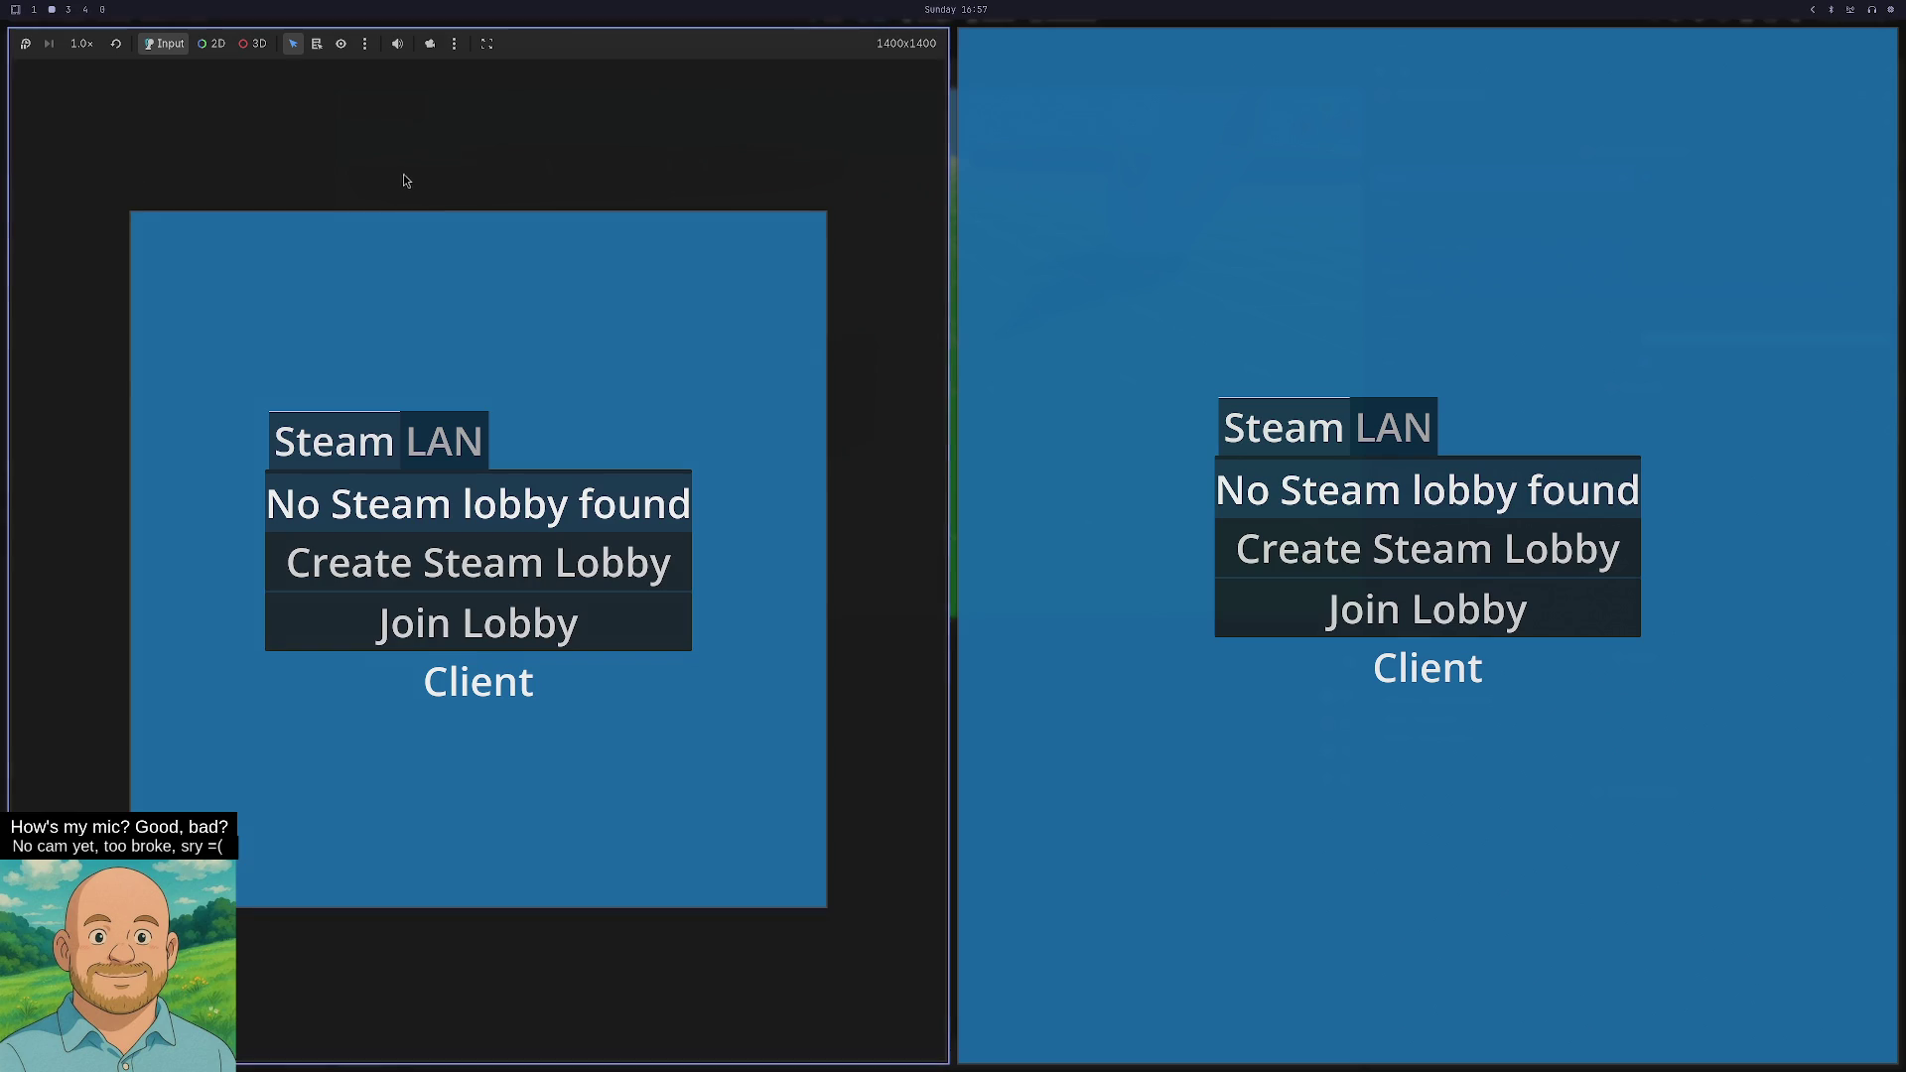
{"action": "left_click", "coordinate": [481, 457]}
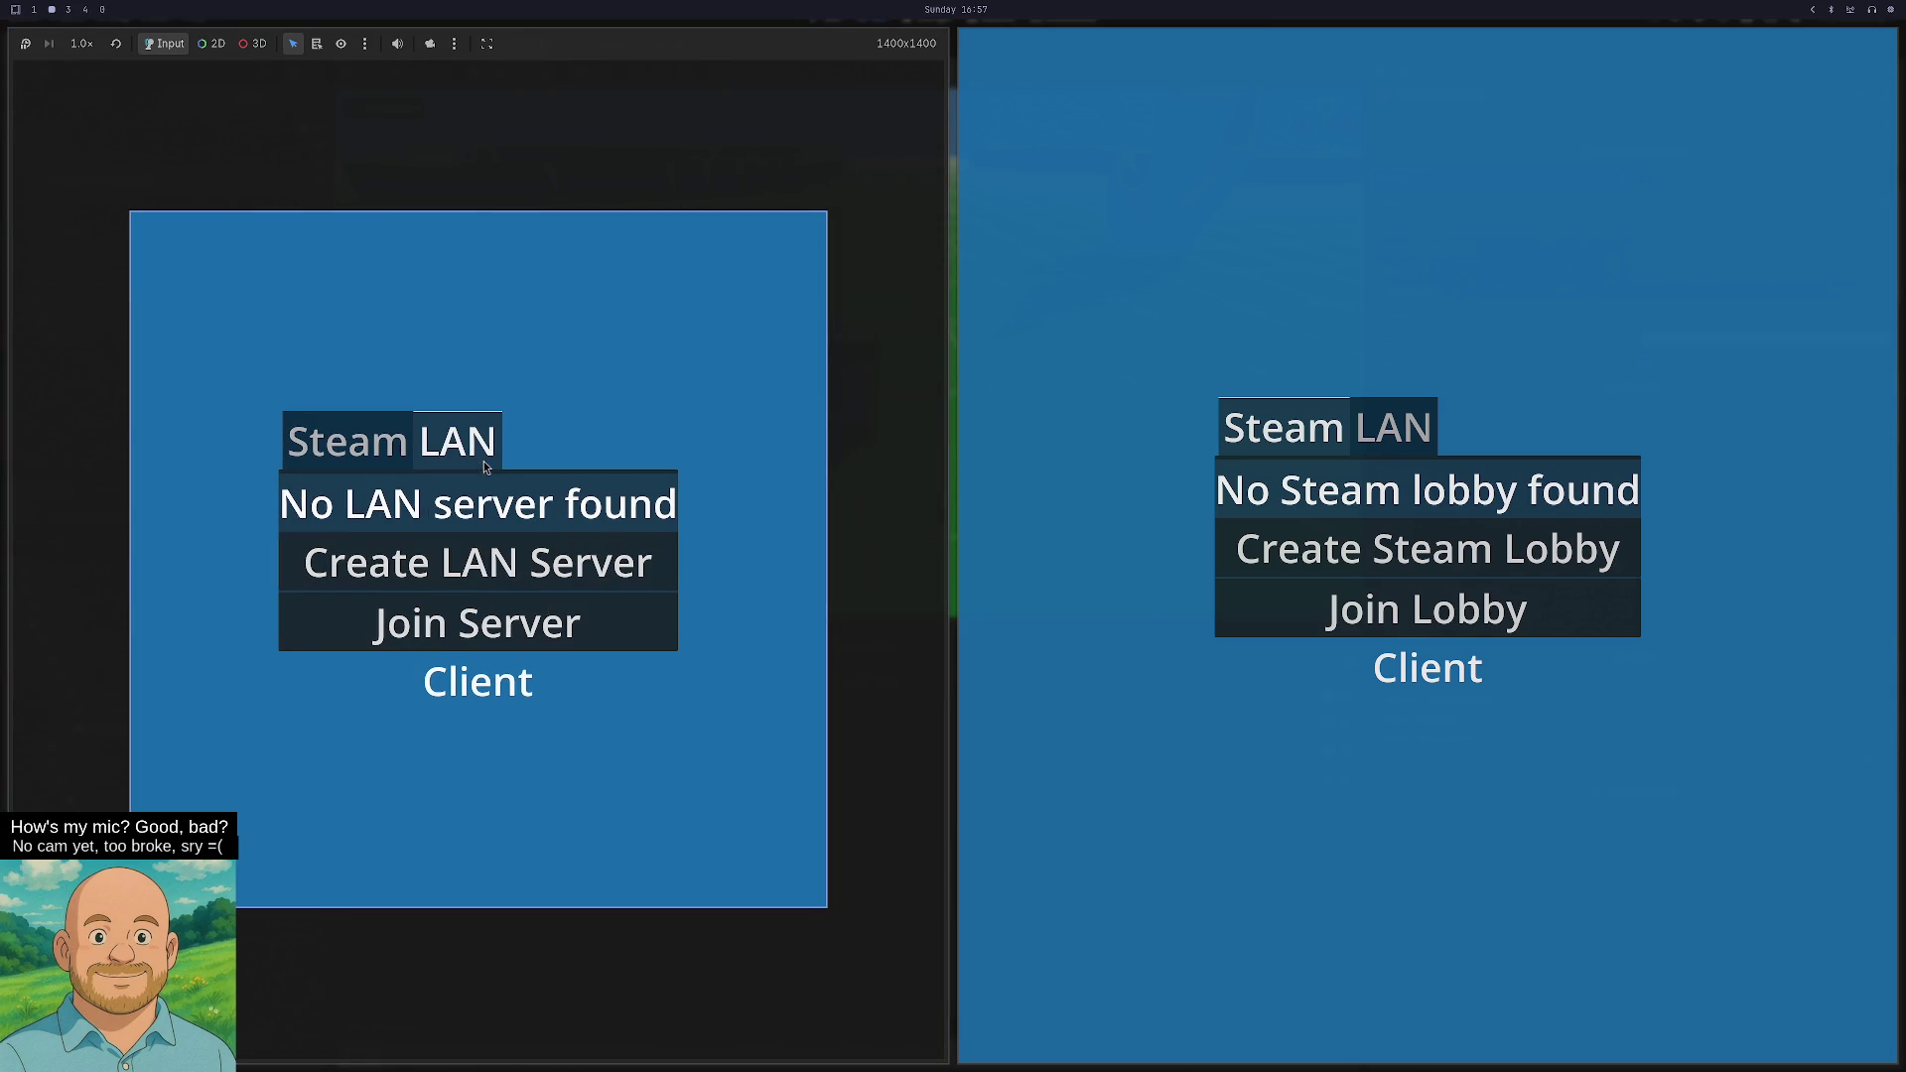
{"action": "left_click", "coordinate": [478, 579]}
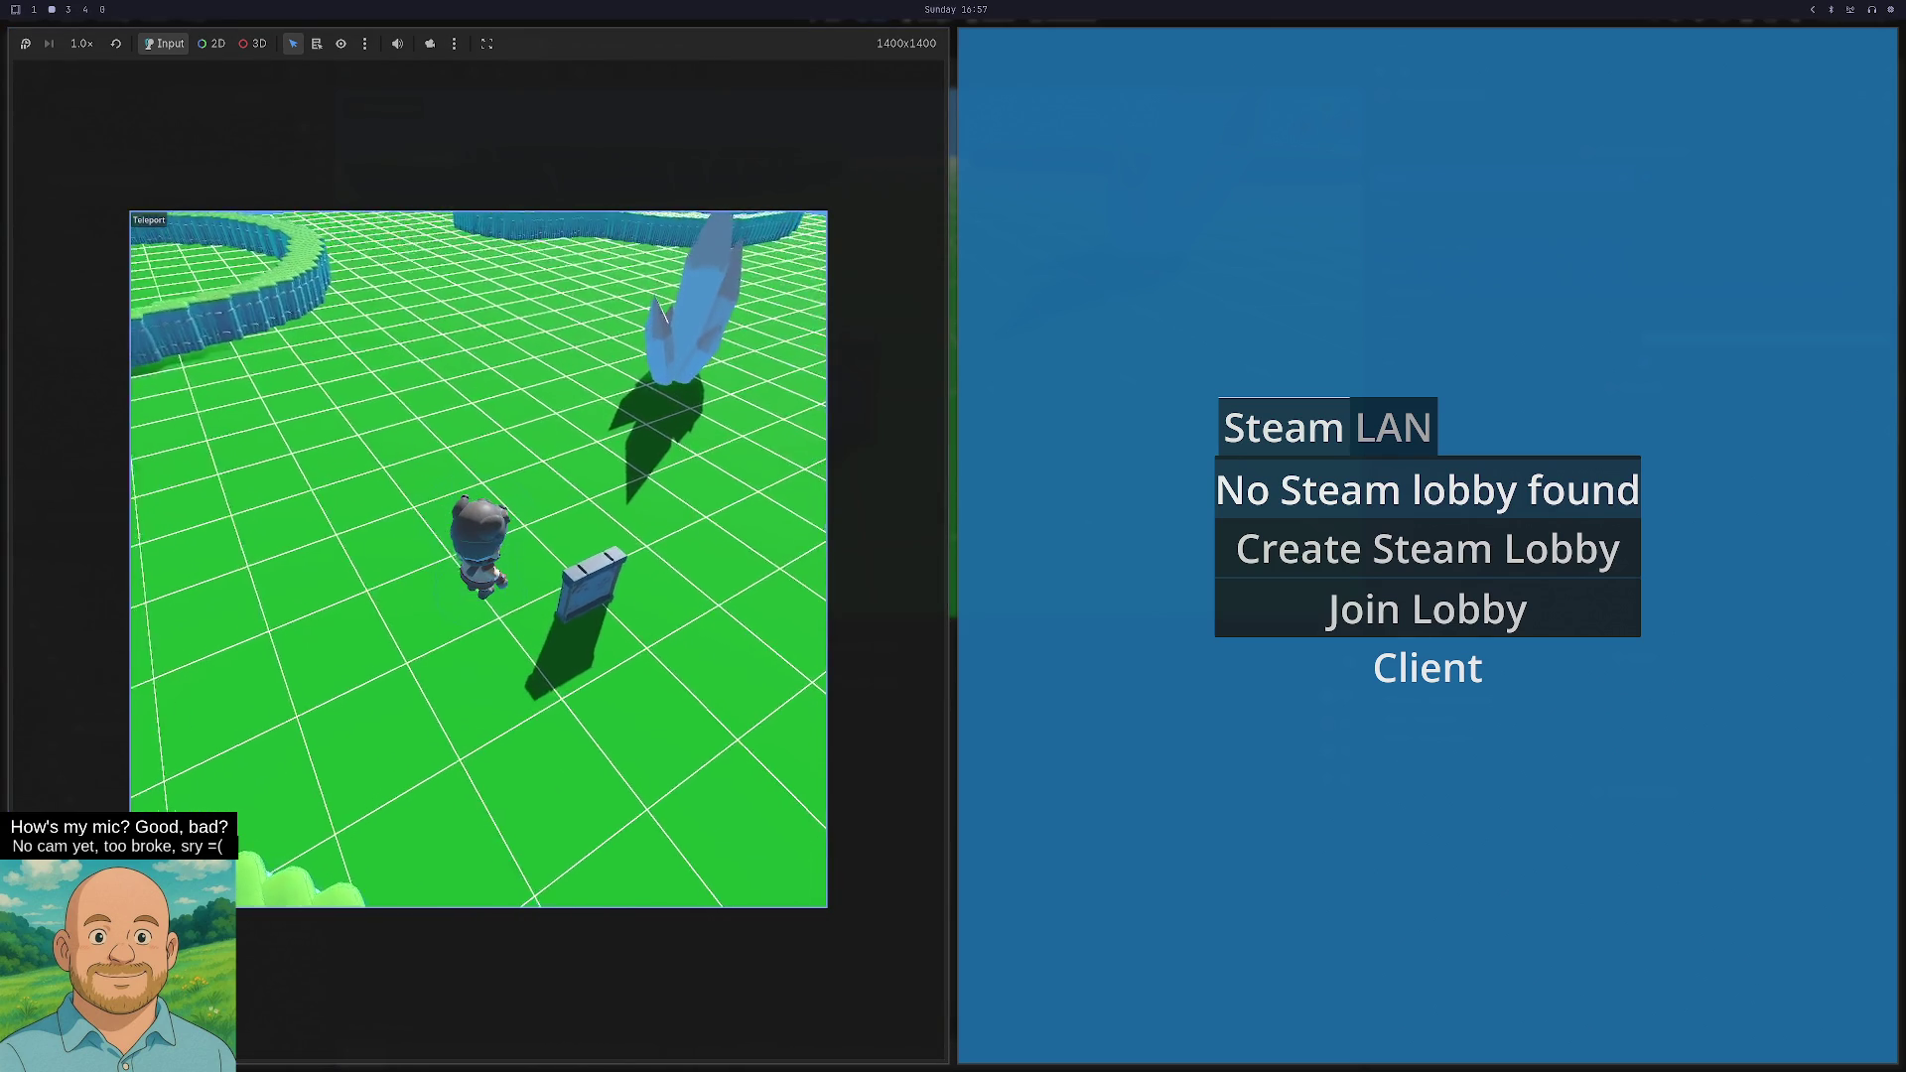
{"action": "key", "text": "w"}
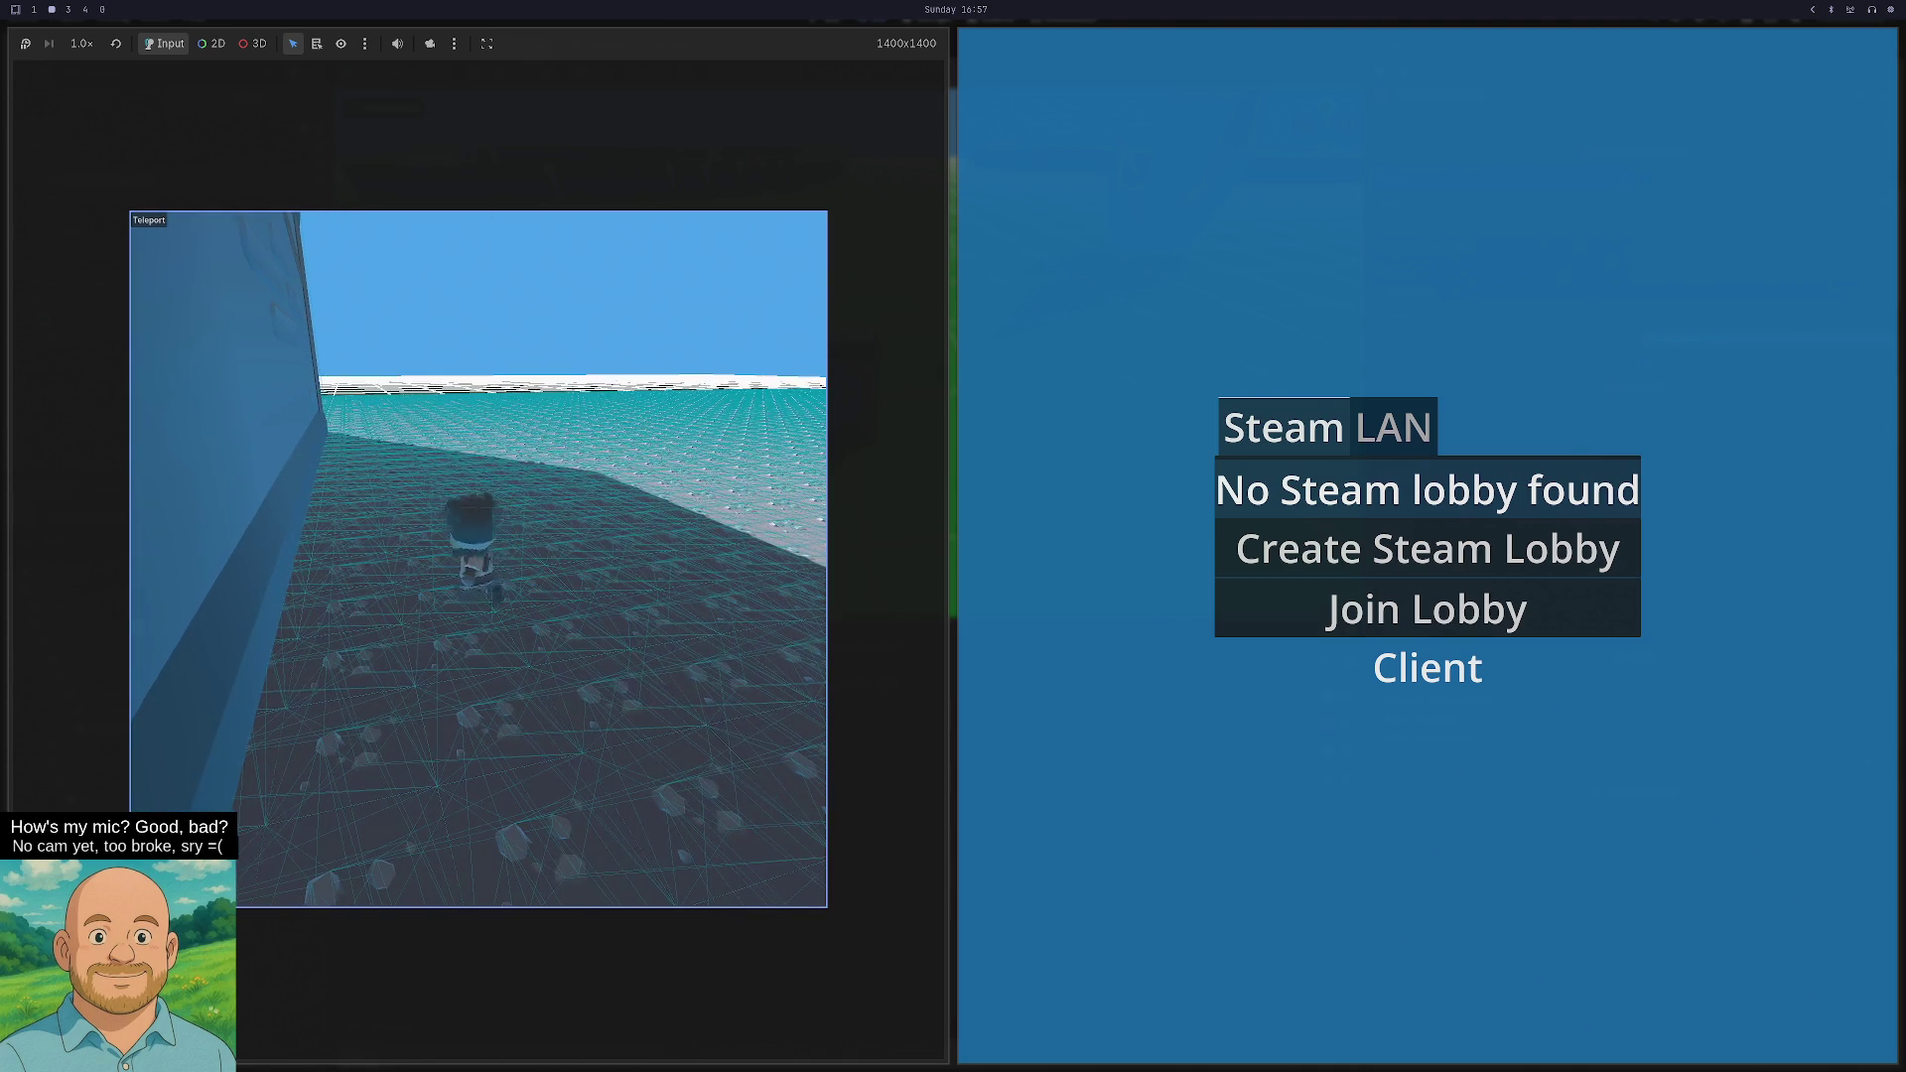
{"action": "key", "text": "a"}
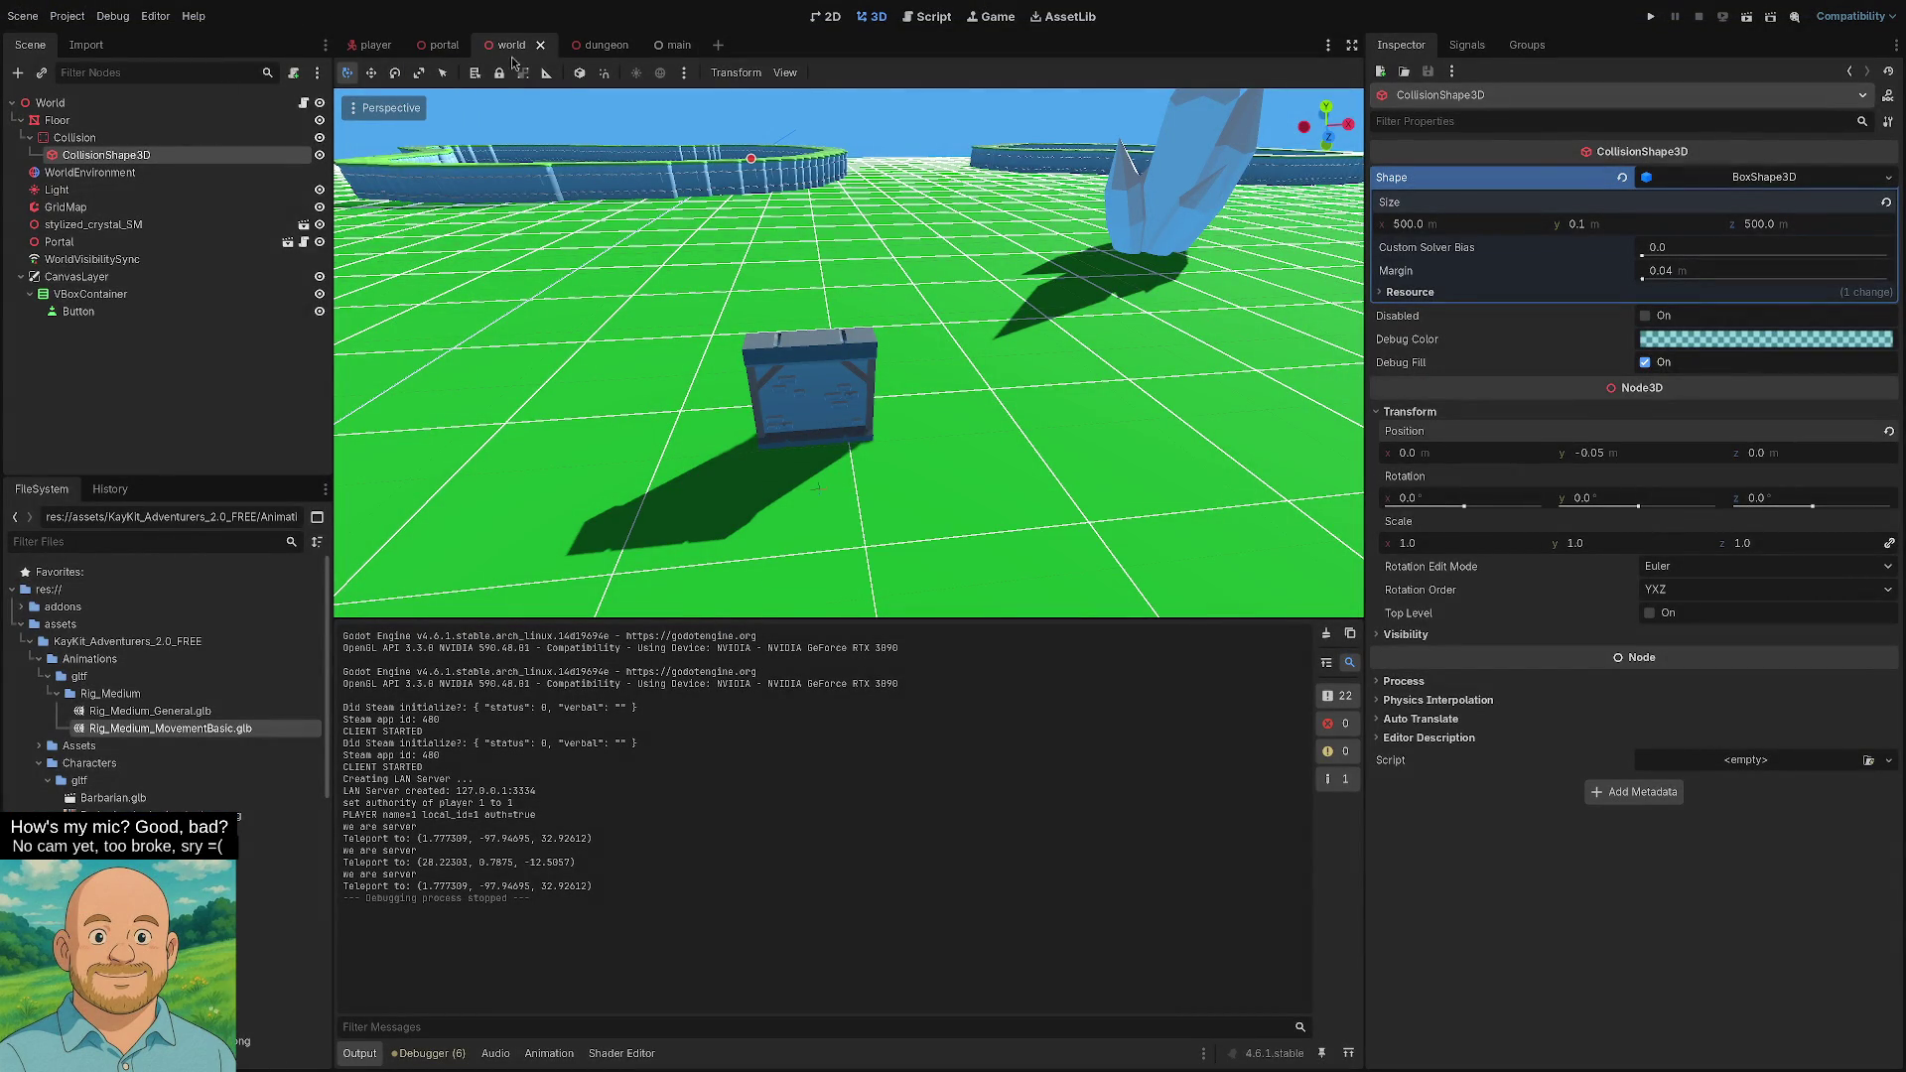
- Replace the dungeon floor's collision shape with a new BoxShape3D and save the scene
{"action": "left_click", "coordinate": [574, 48]}
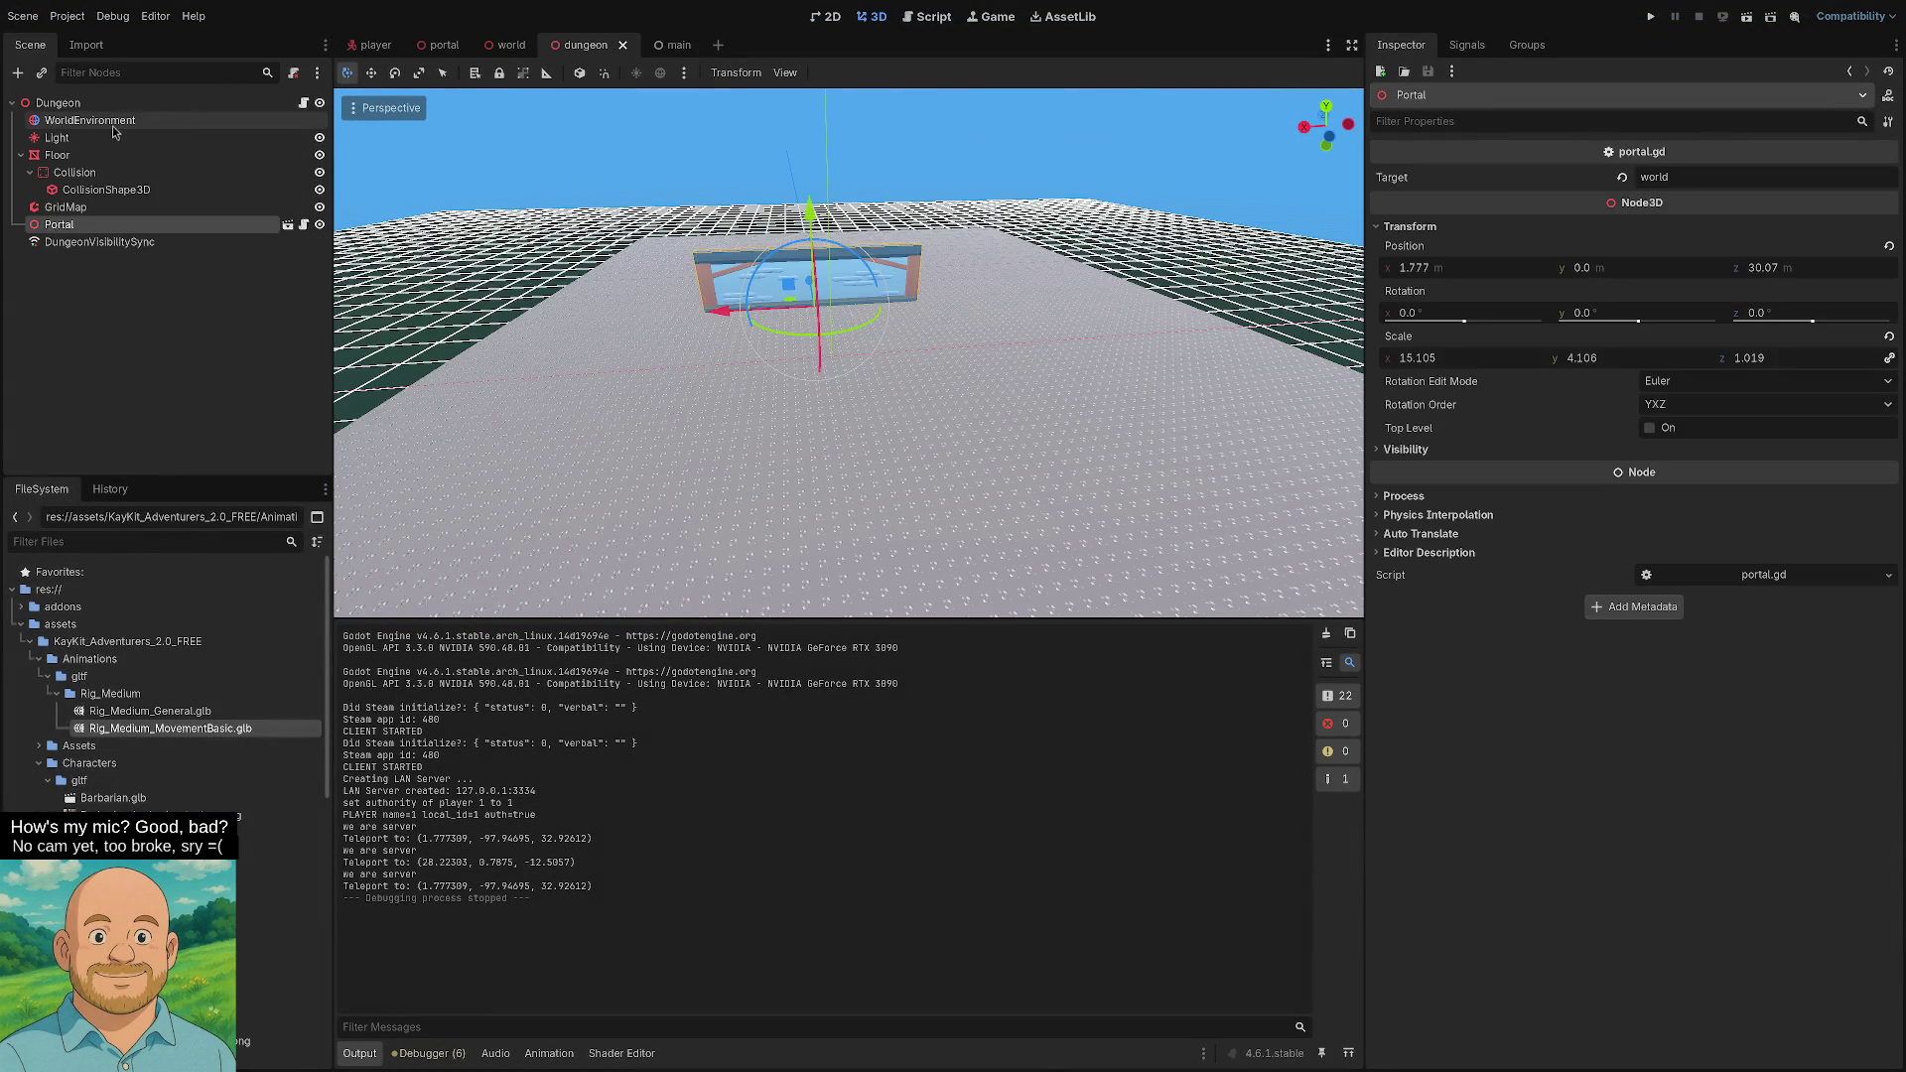
{"action": "left_click", "coordinate": [107, 190]}
{"action": "left_click", "coordinate": [1787, 178]}
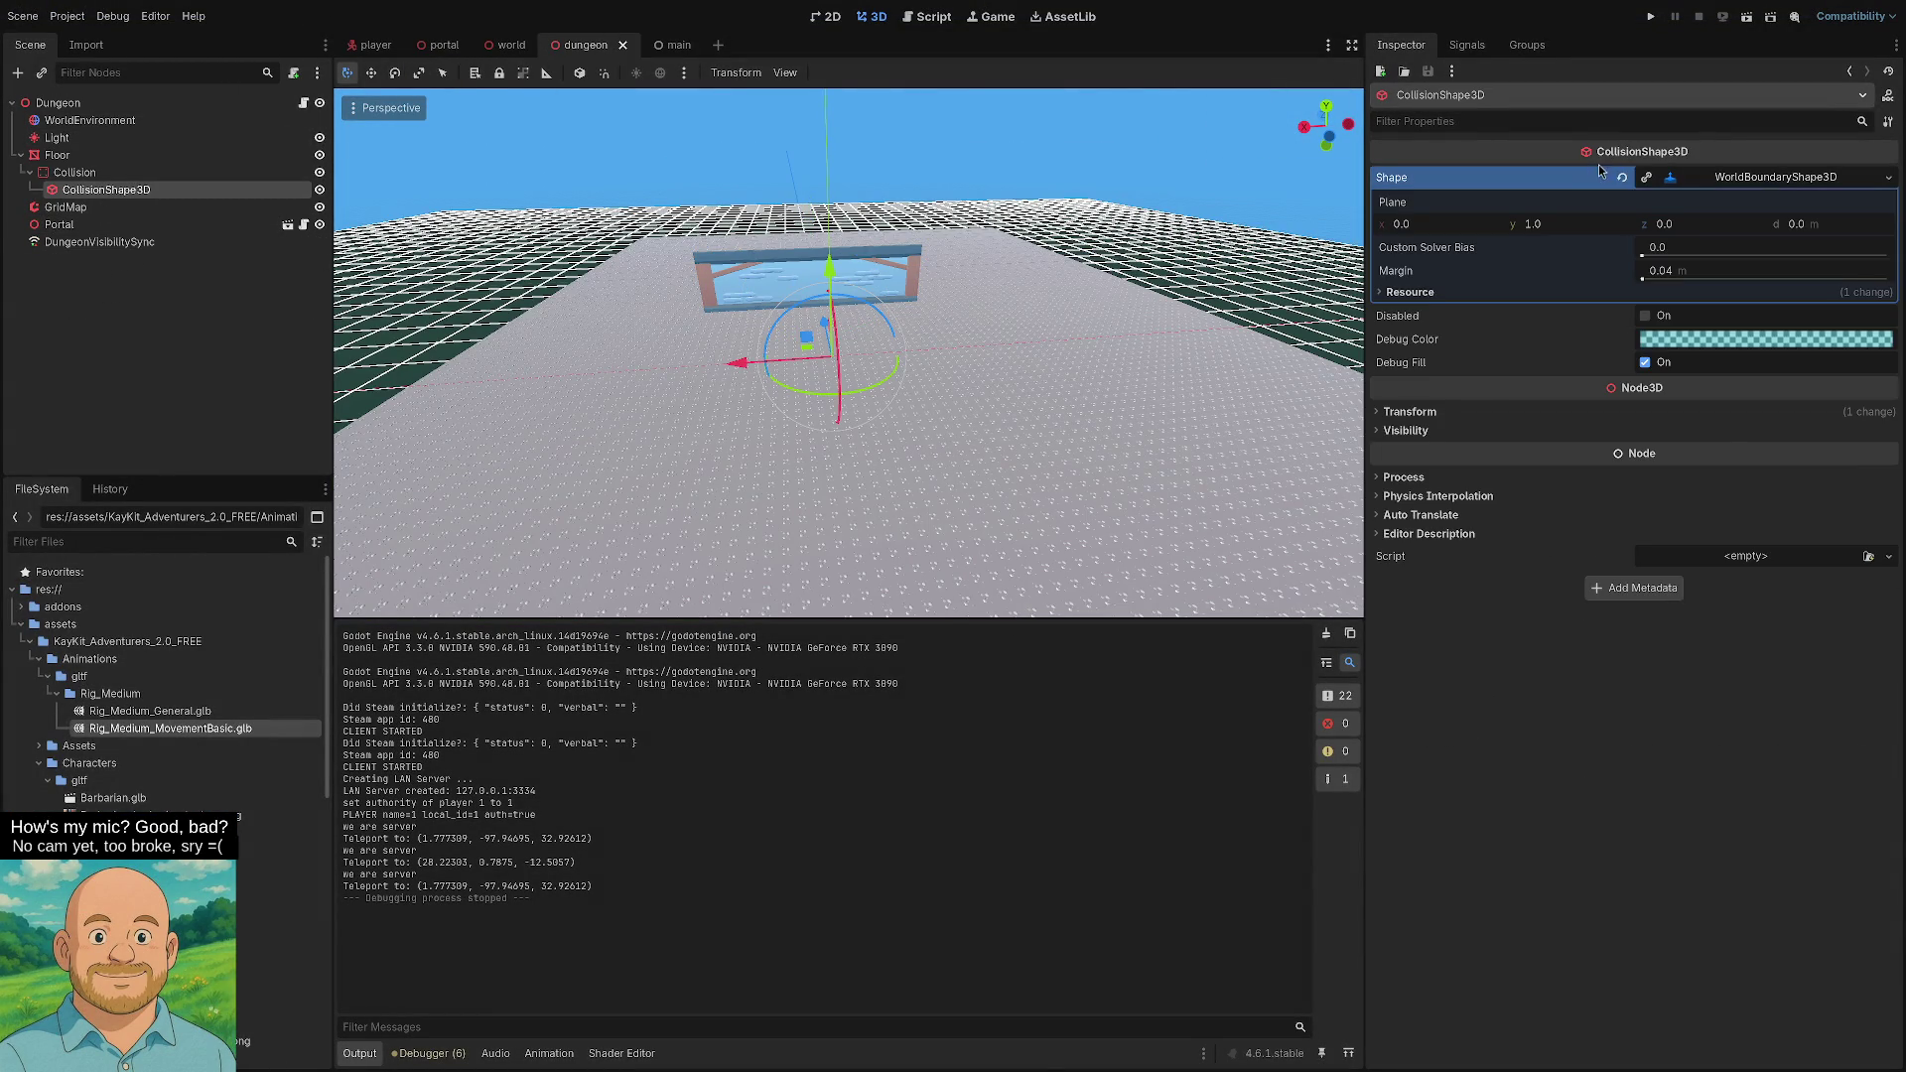
{"action": "left_click", "coordinate": [1622, 177]}
{"action": "left_click", "coordinate": [1888, 178]}
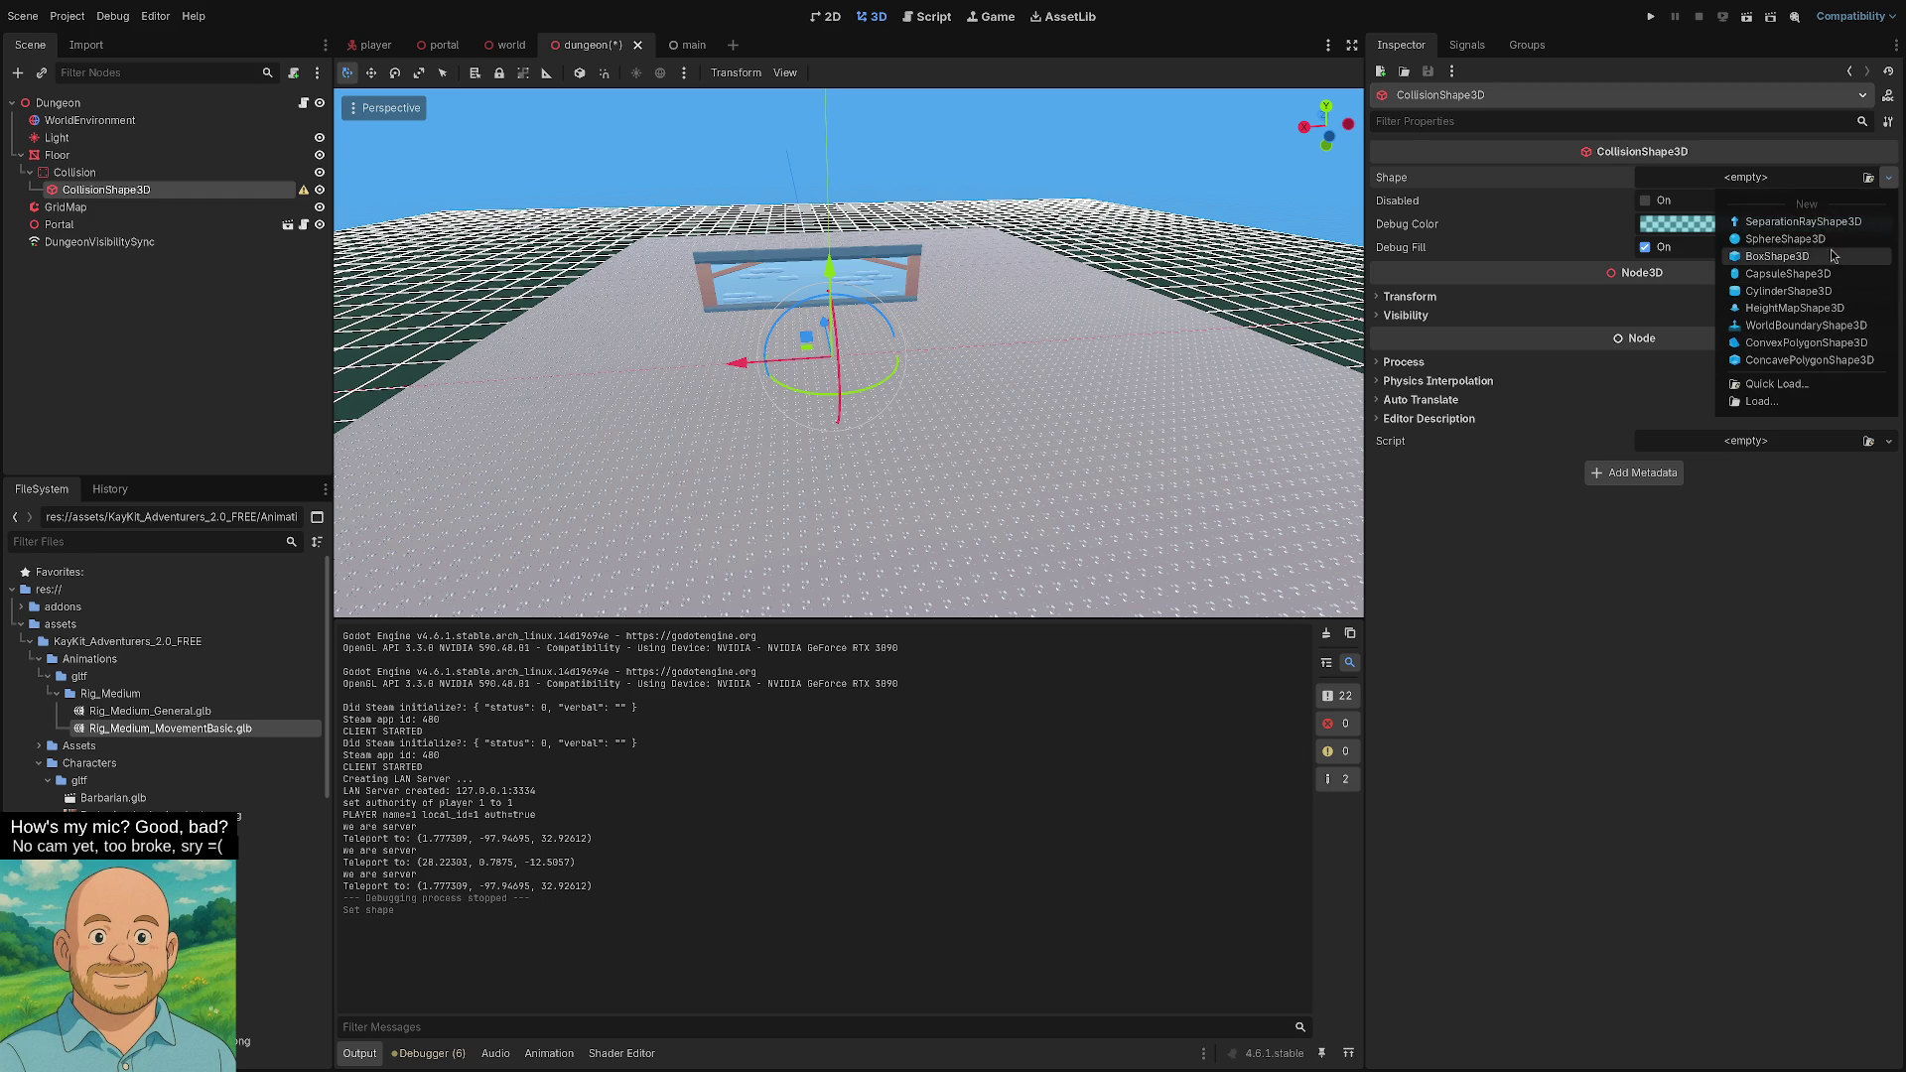
{"action": "left_click", "coordinate": [1779, 256]}
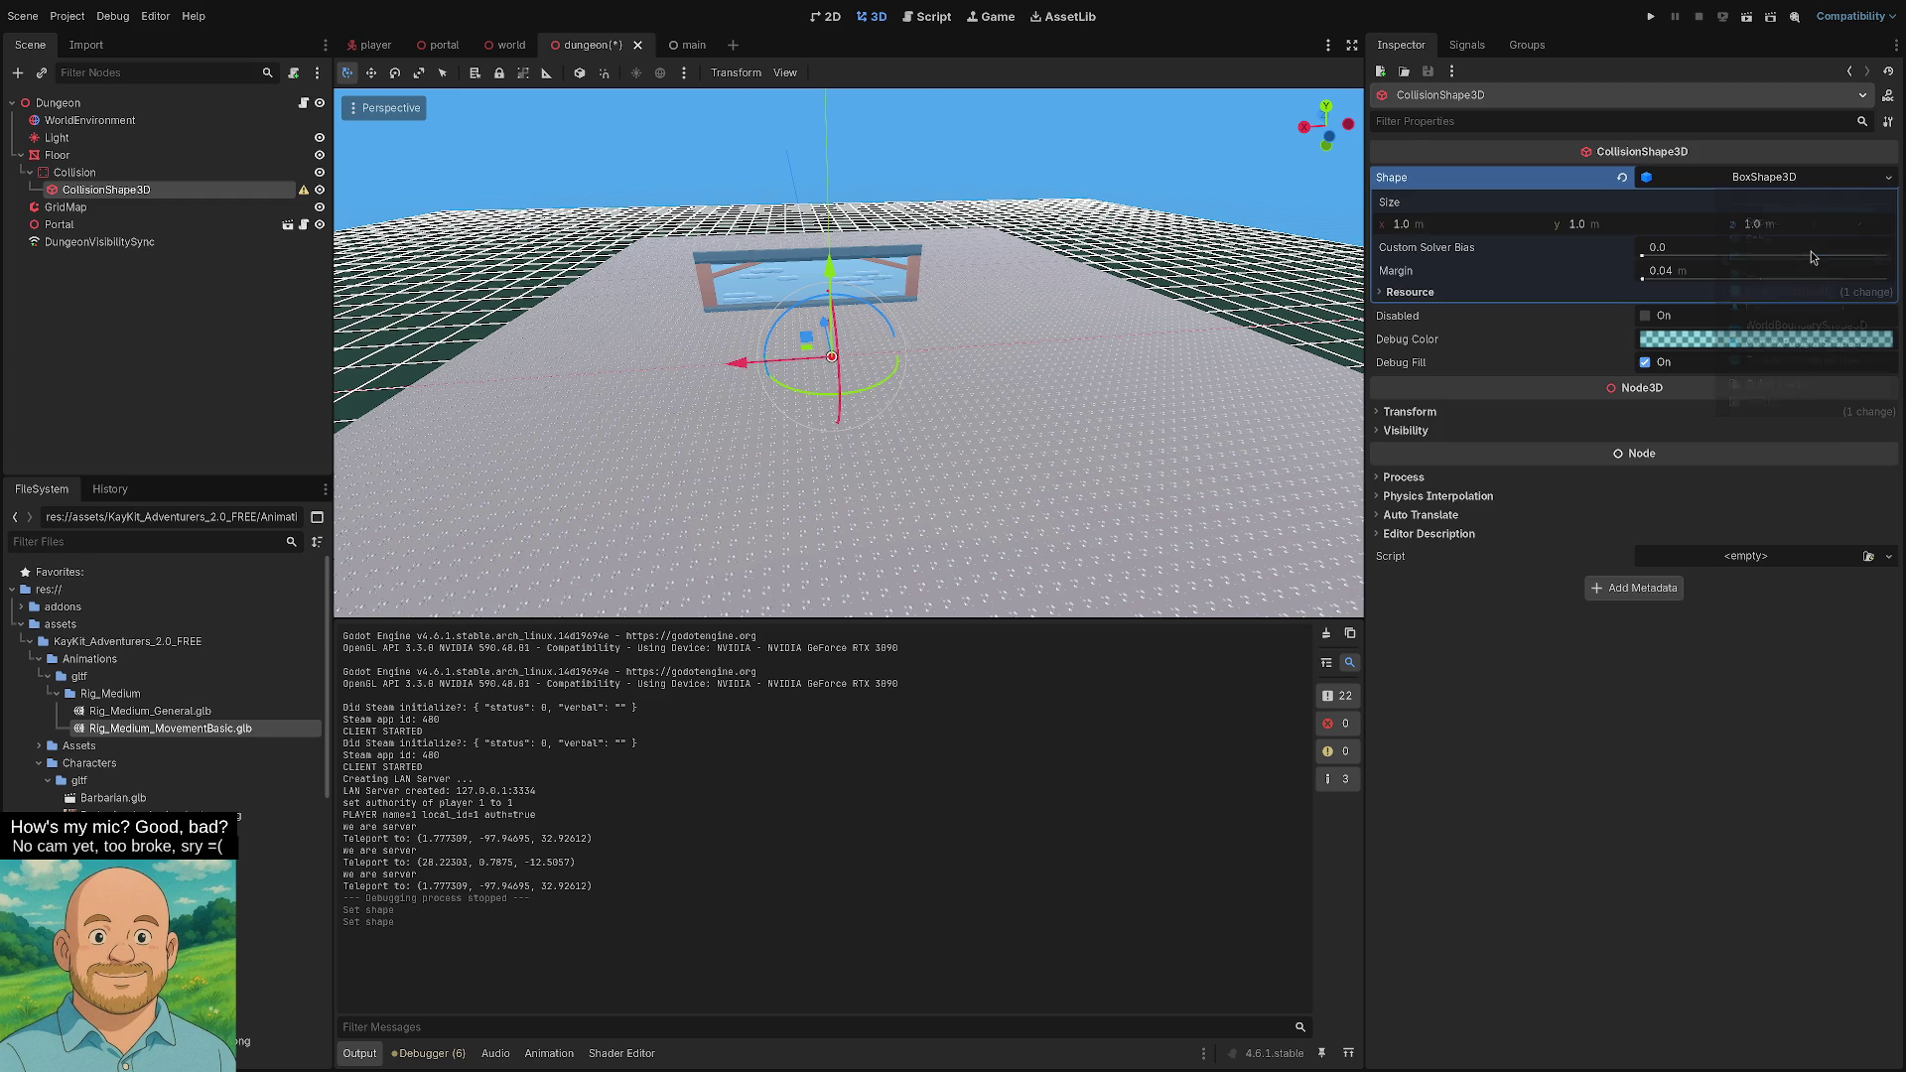
{"action": "key", "text": "ctrl+s"}
- Begin editing the box's y size and inspect the dungeon from front and rear views
{"action": "left_click", "coordinate": [1602, 224]}
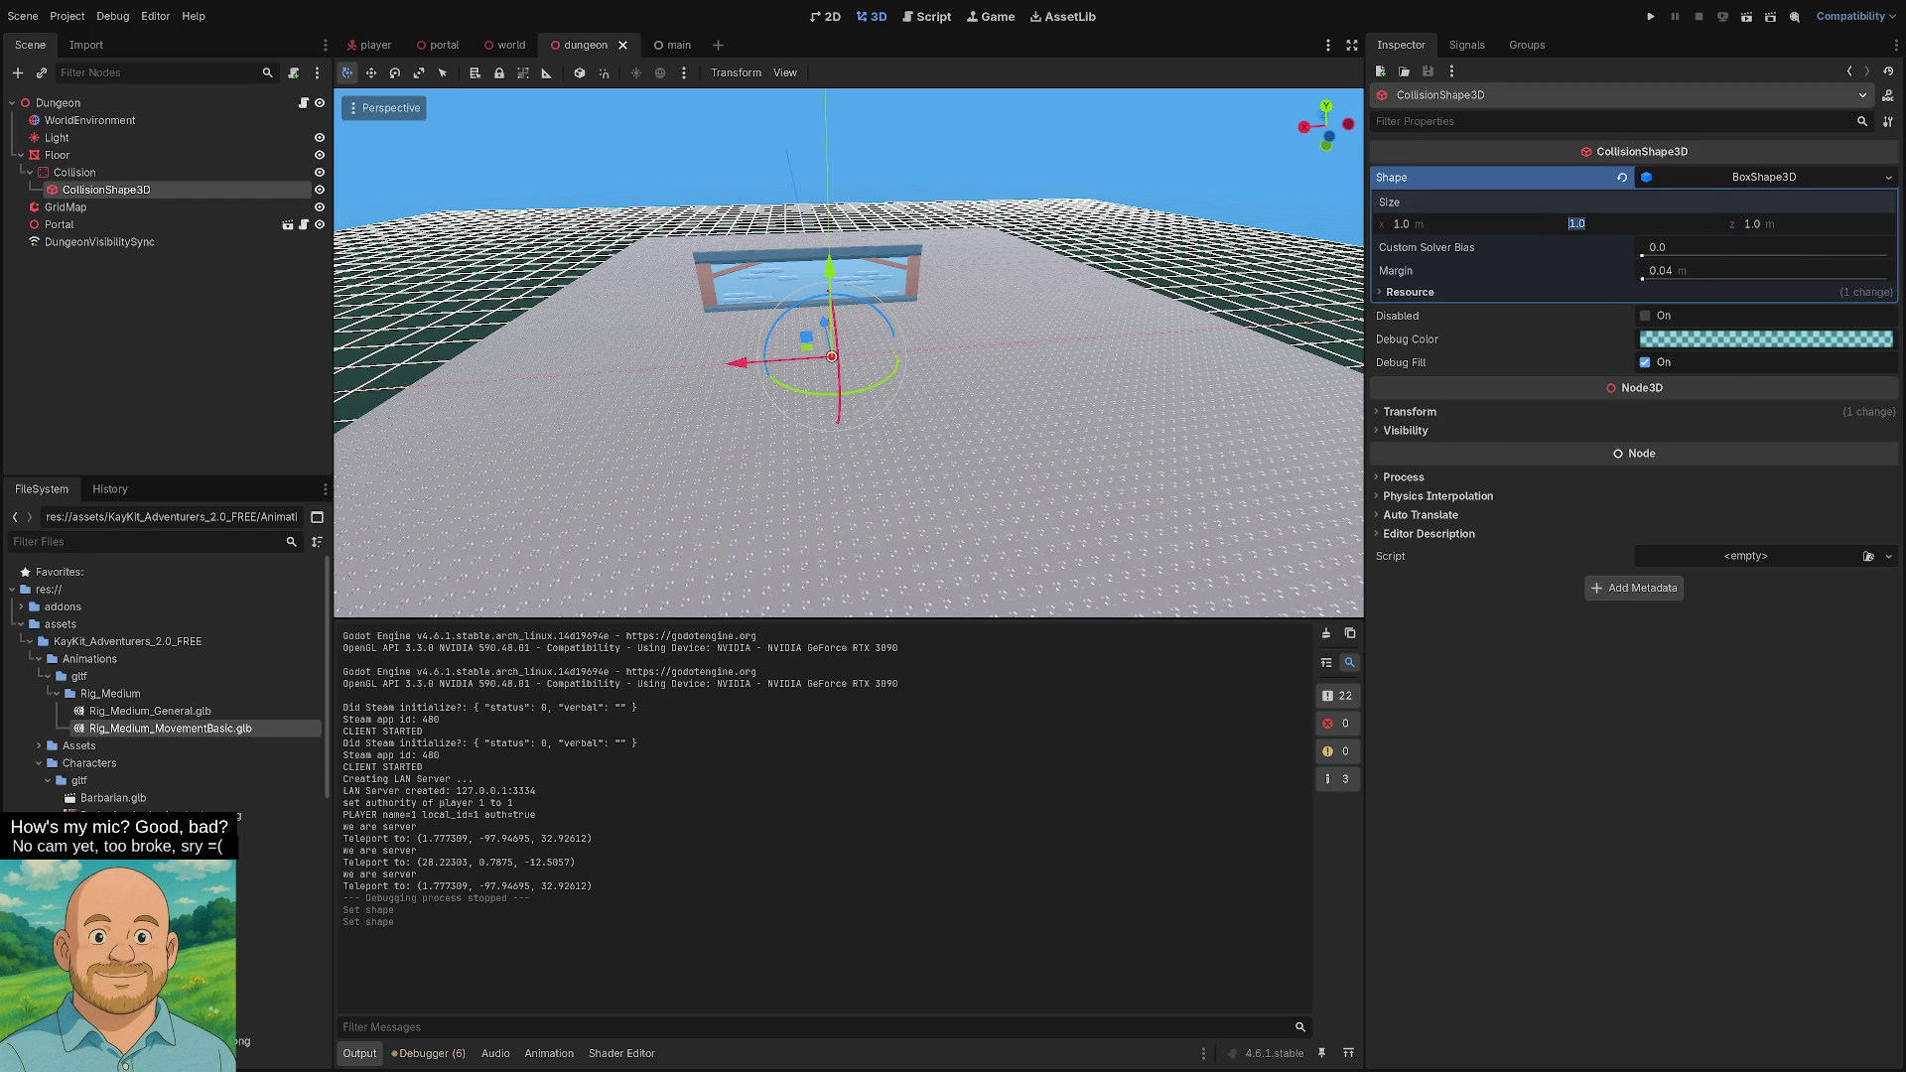
{"action": "scroll", "coordinate": [1015, 397], "scroll_direction": "up", "scroll_amount": 6}
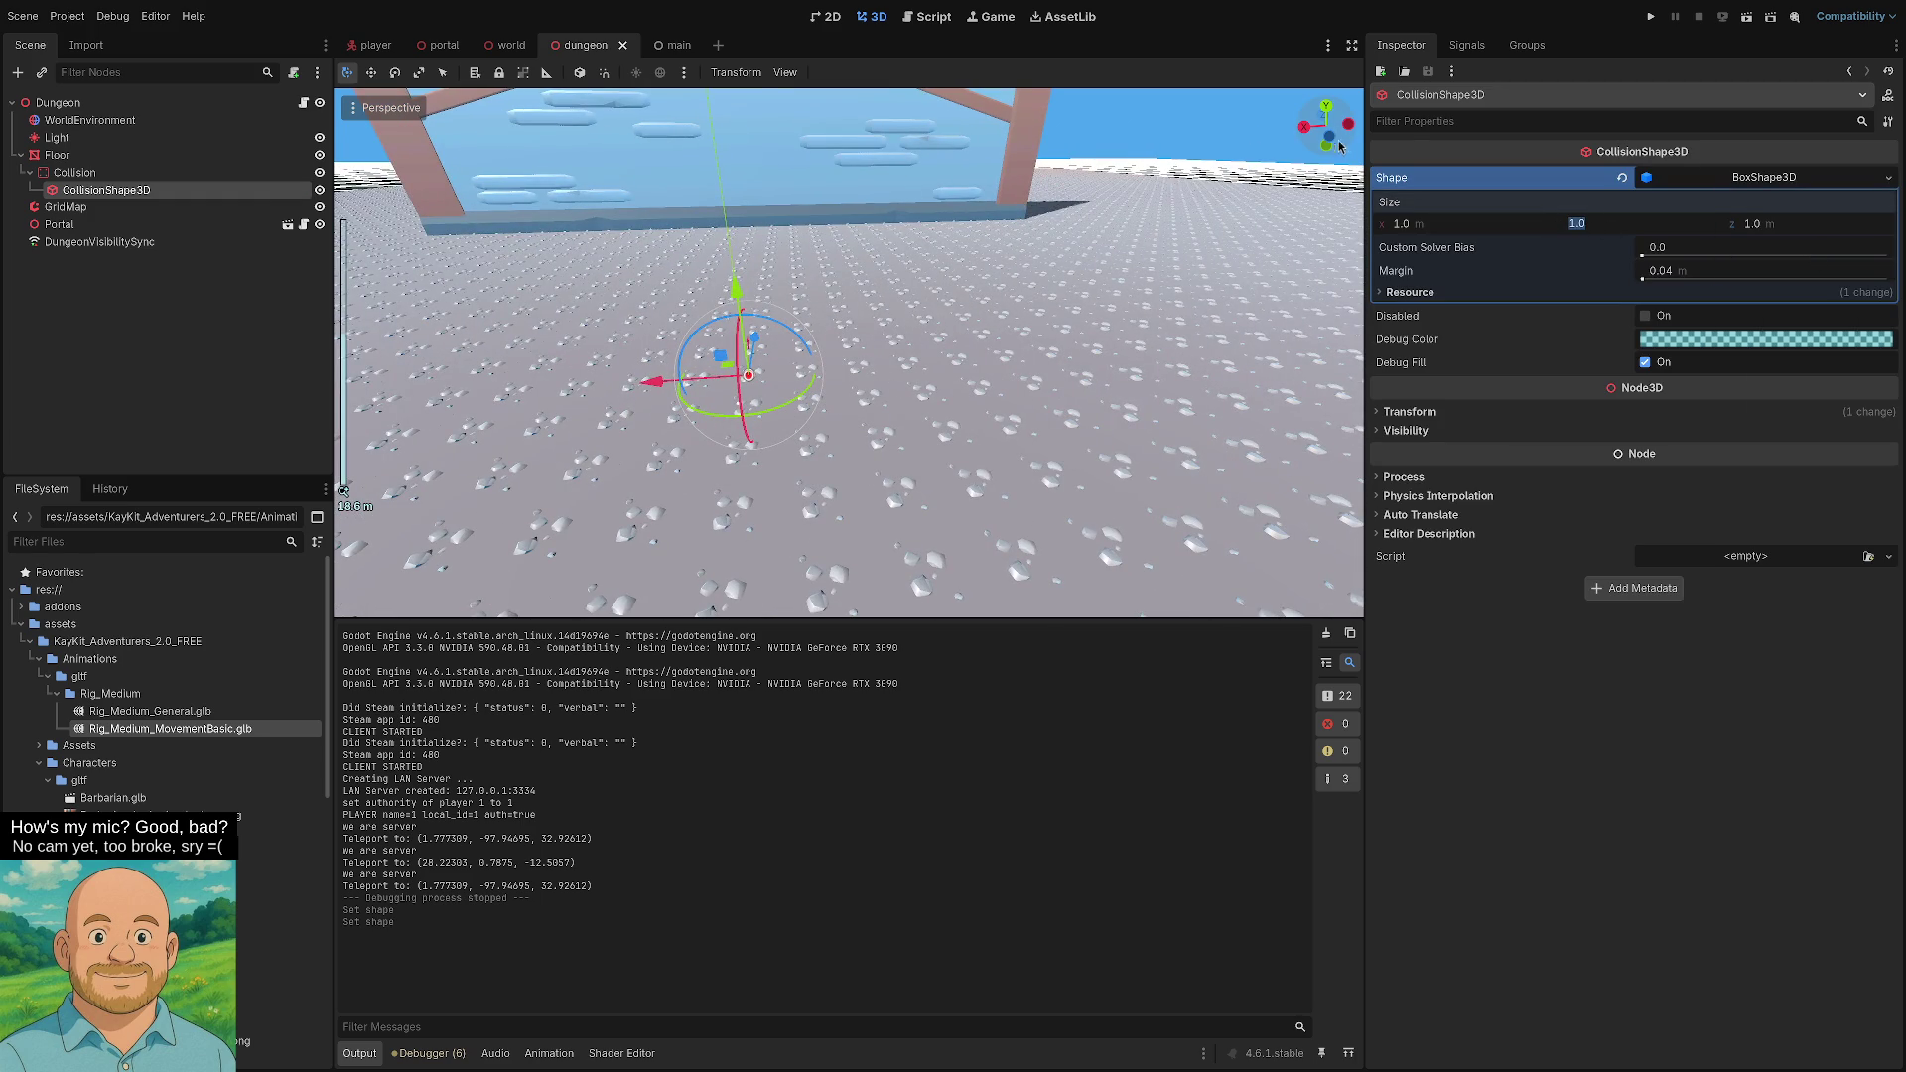
{"action": "left_click", "coordinate": [1326, 134]}
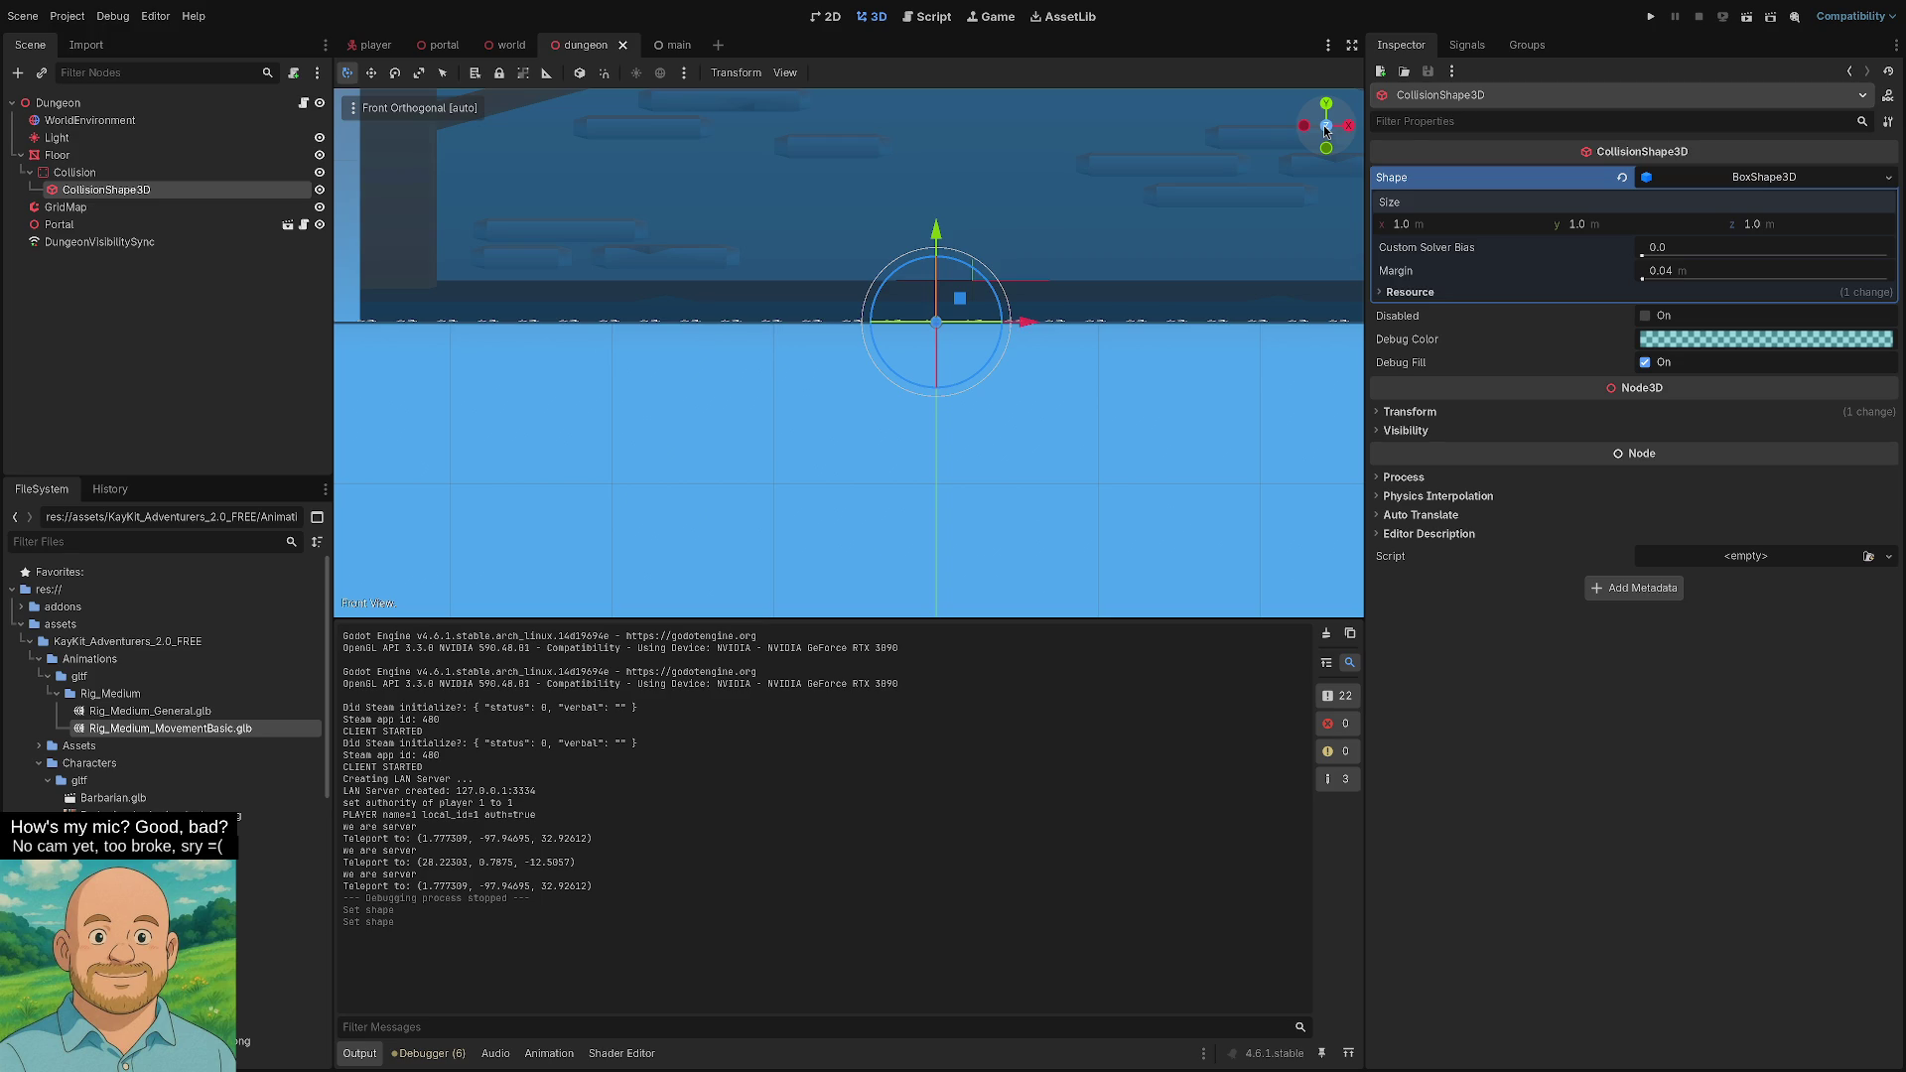
{"action": "mouse_move", "coordinate": [967, 380]}
{"action": "left_mouse_down"}
{"action": "mouse_move", "coordinate": [981, 431]}
{"action": "mouse_move", "coordinate": [977, 394]}
{"action": "left_mouse_up"}
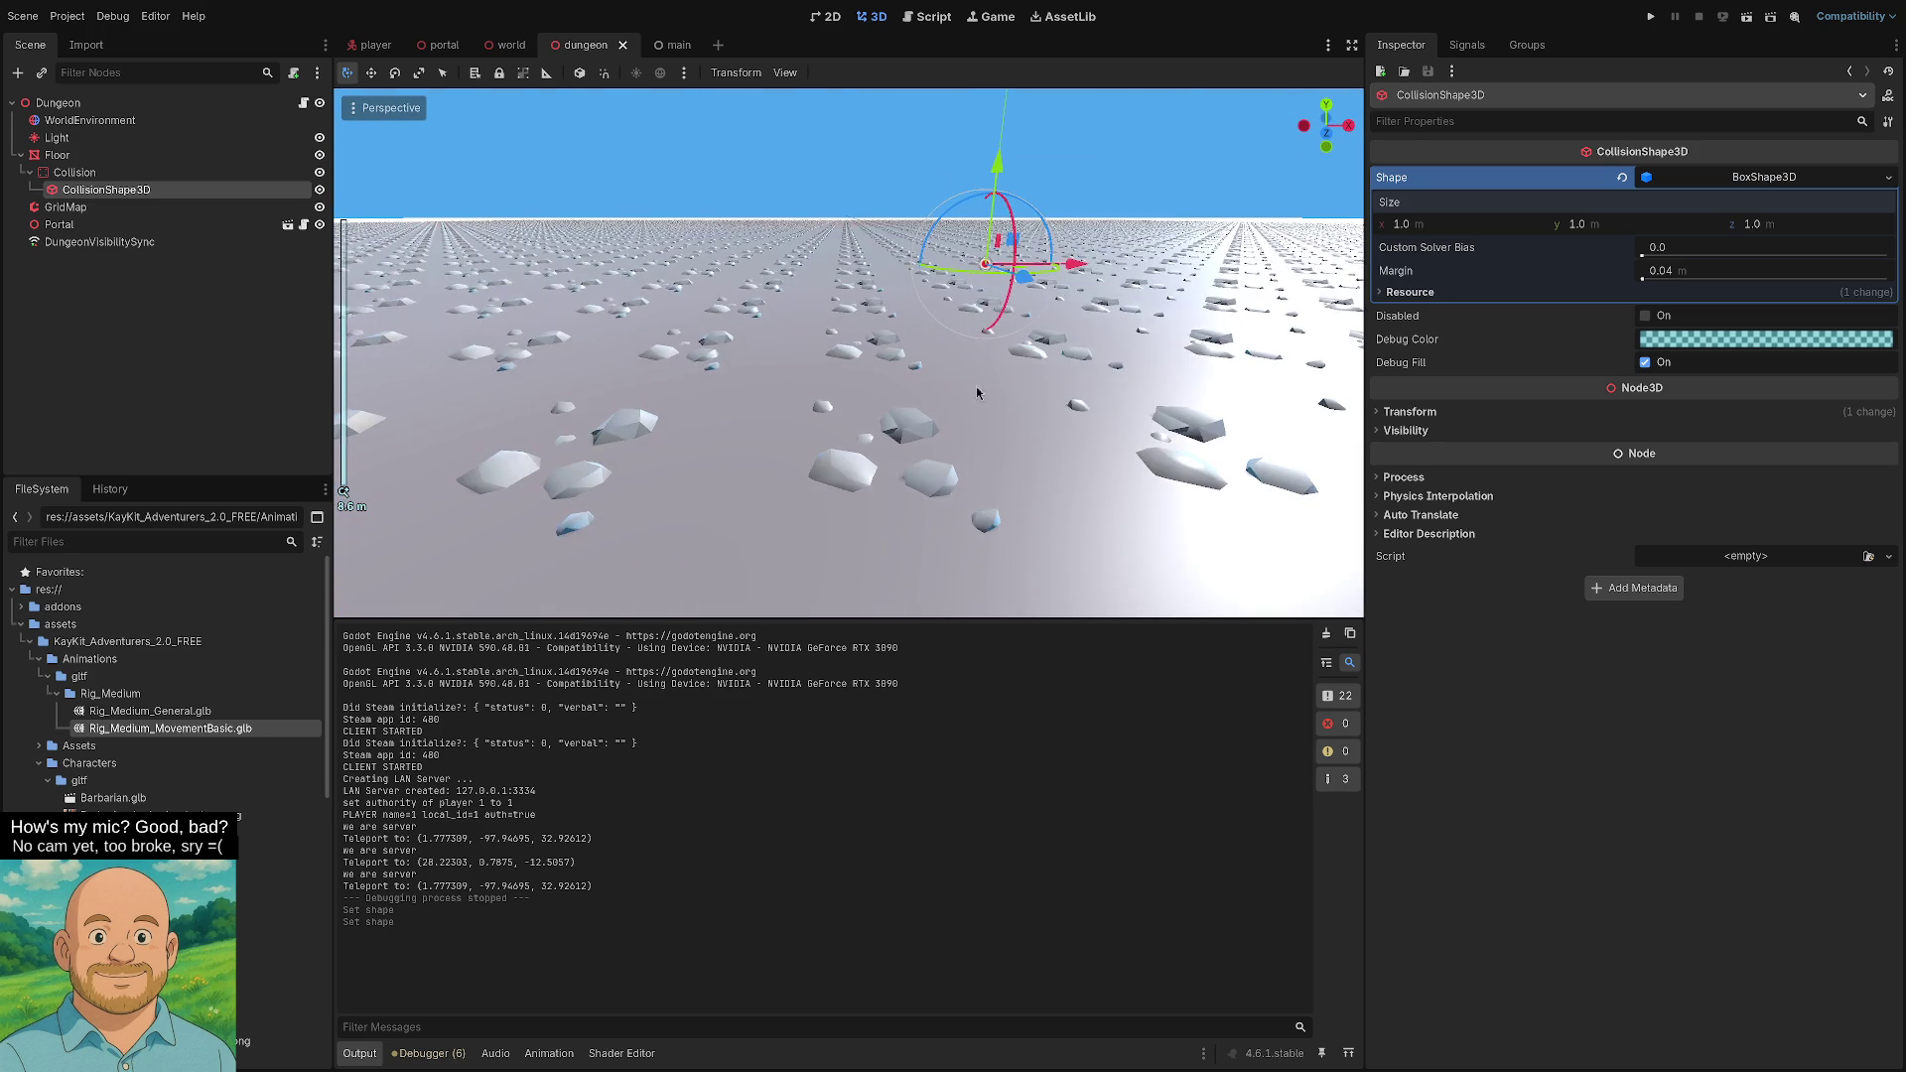
{"action": "scroll", "coordinate": [1005, 365], "scroll_direction": "up", "scroll_amount": 5}
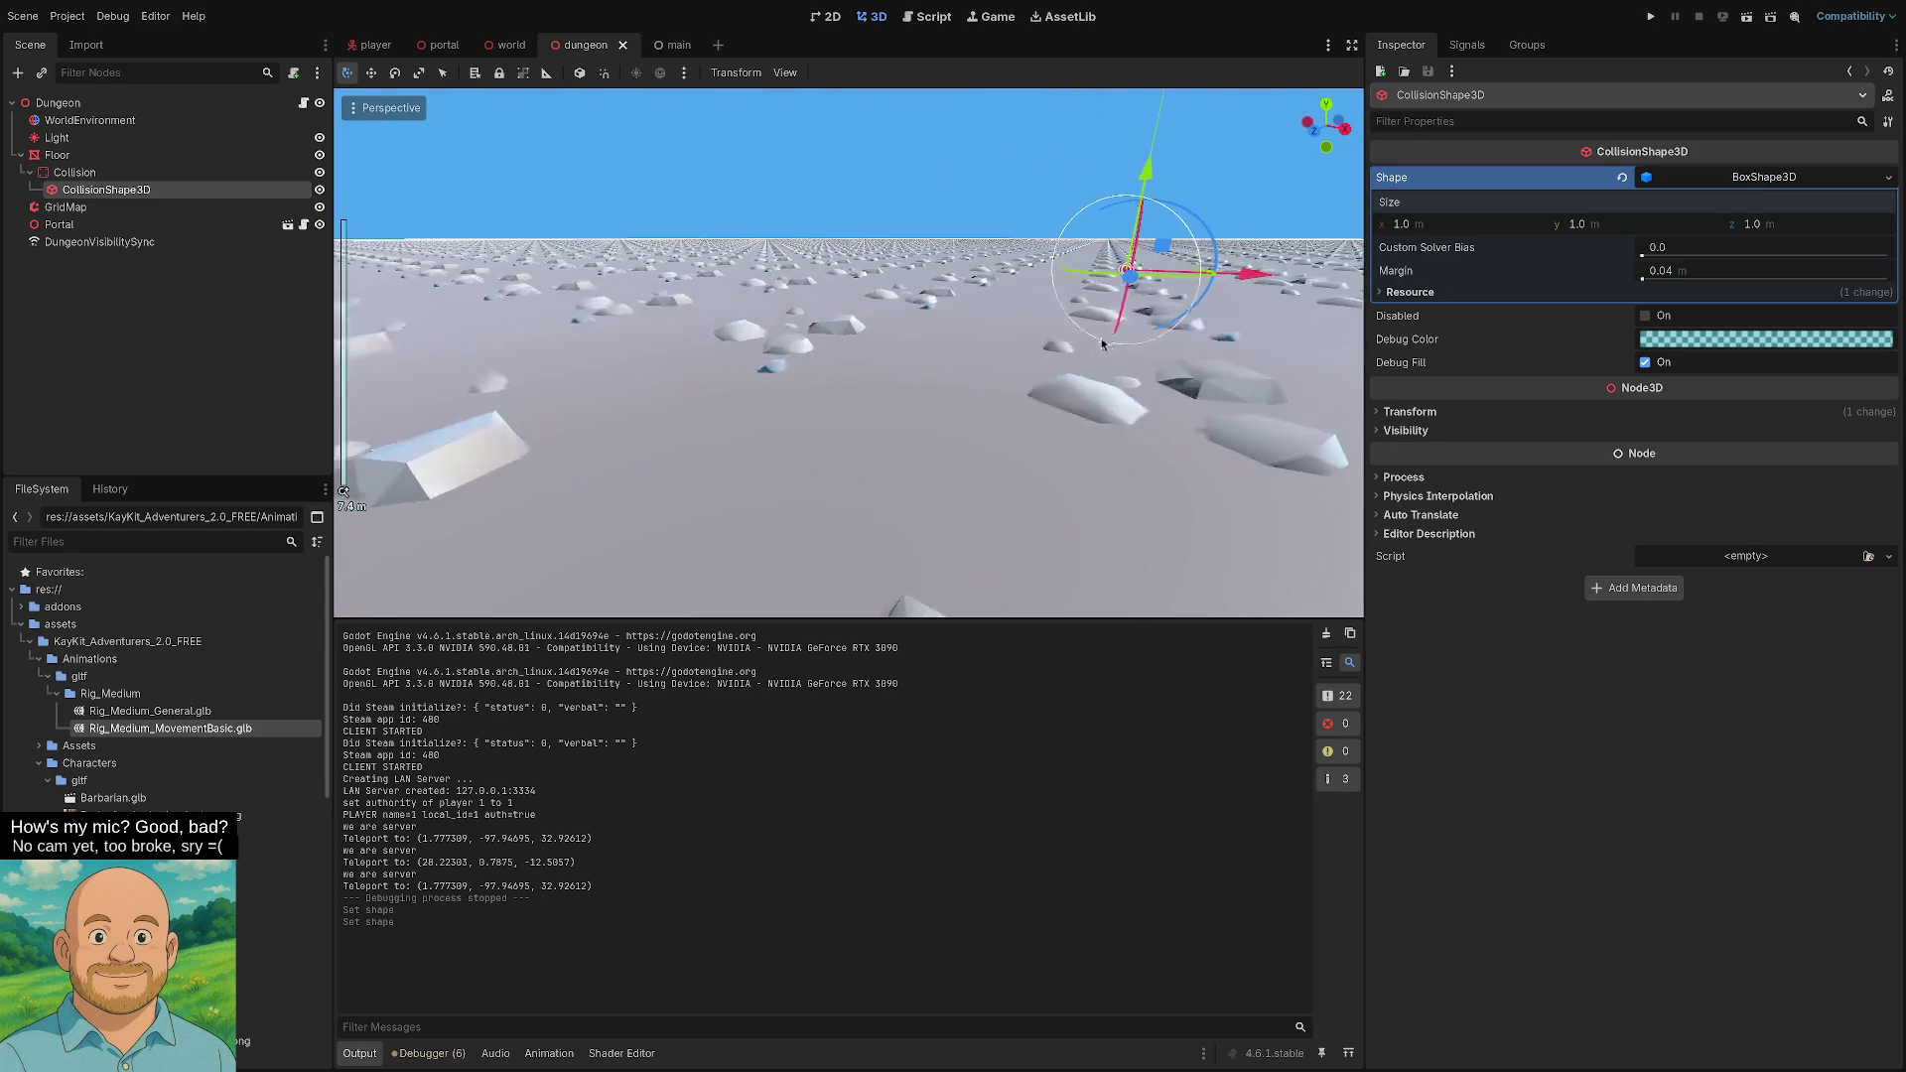
{"action": "mouse_move", "coordinate": [1156, 326]}
{"action": "left_mouse_down"}
{"action": "mouse_move", "coordinate": [991, 339]}
{"action": "mouse_move", "coordinate": [1060, 246]}
{"action": "left_mouse_up"}
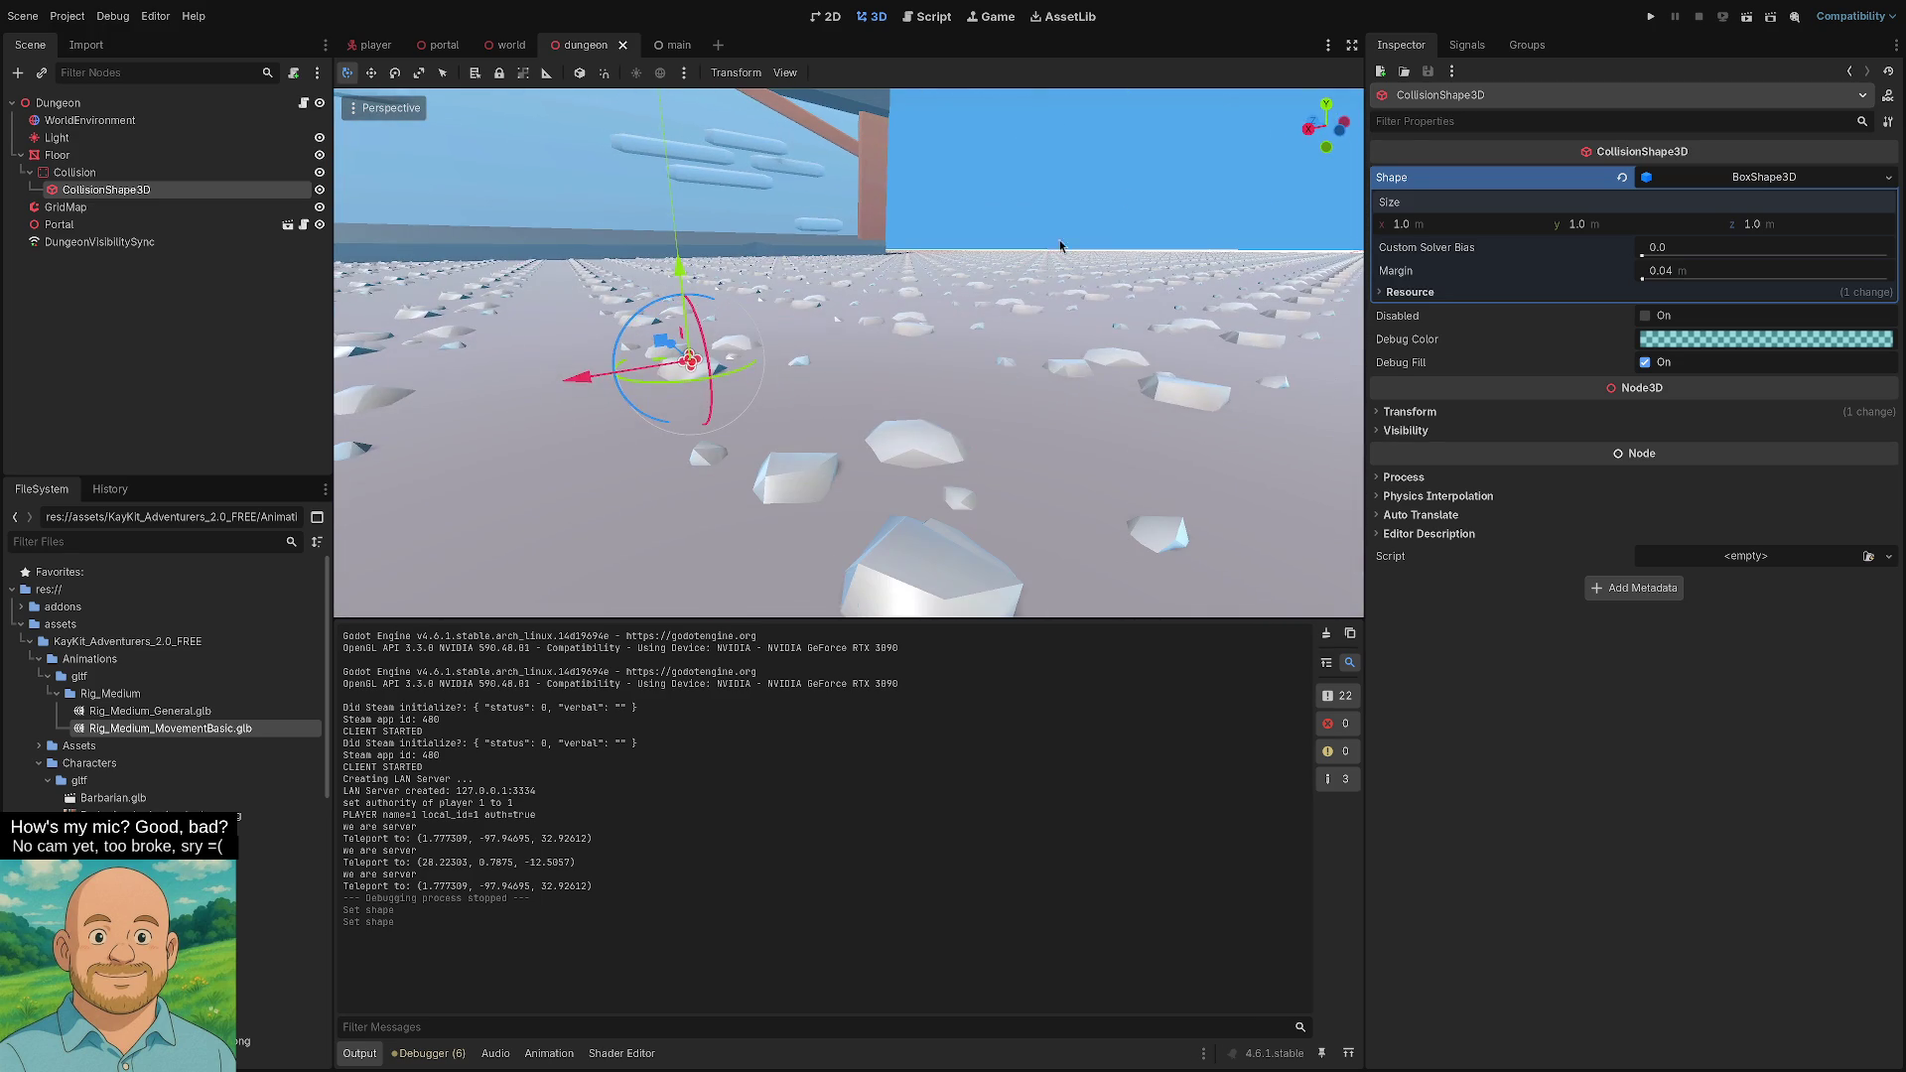
{"action": "left_click", "coordinate": [1342, 138]}
{"action": "scroll", "coordinate": [1141, 320], "scroll_direction": "down", "scroll_amount": 5}
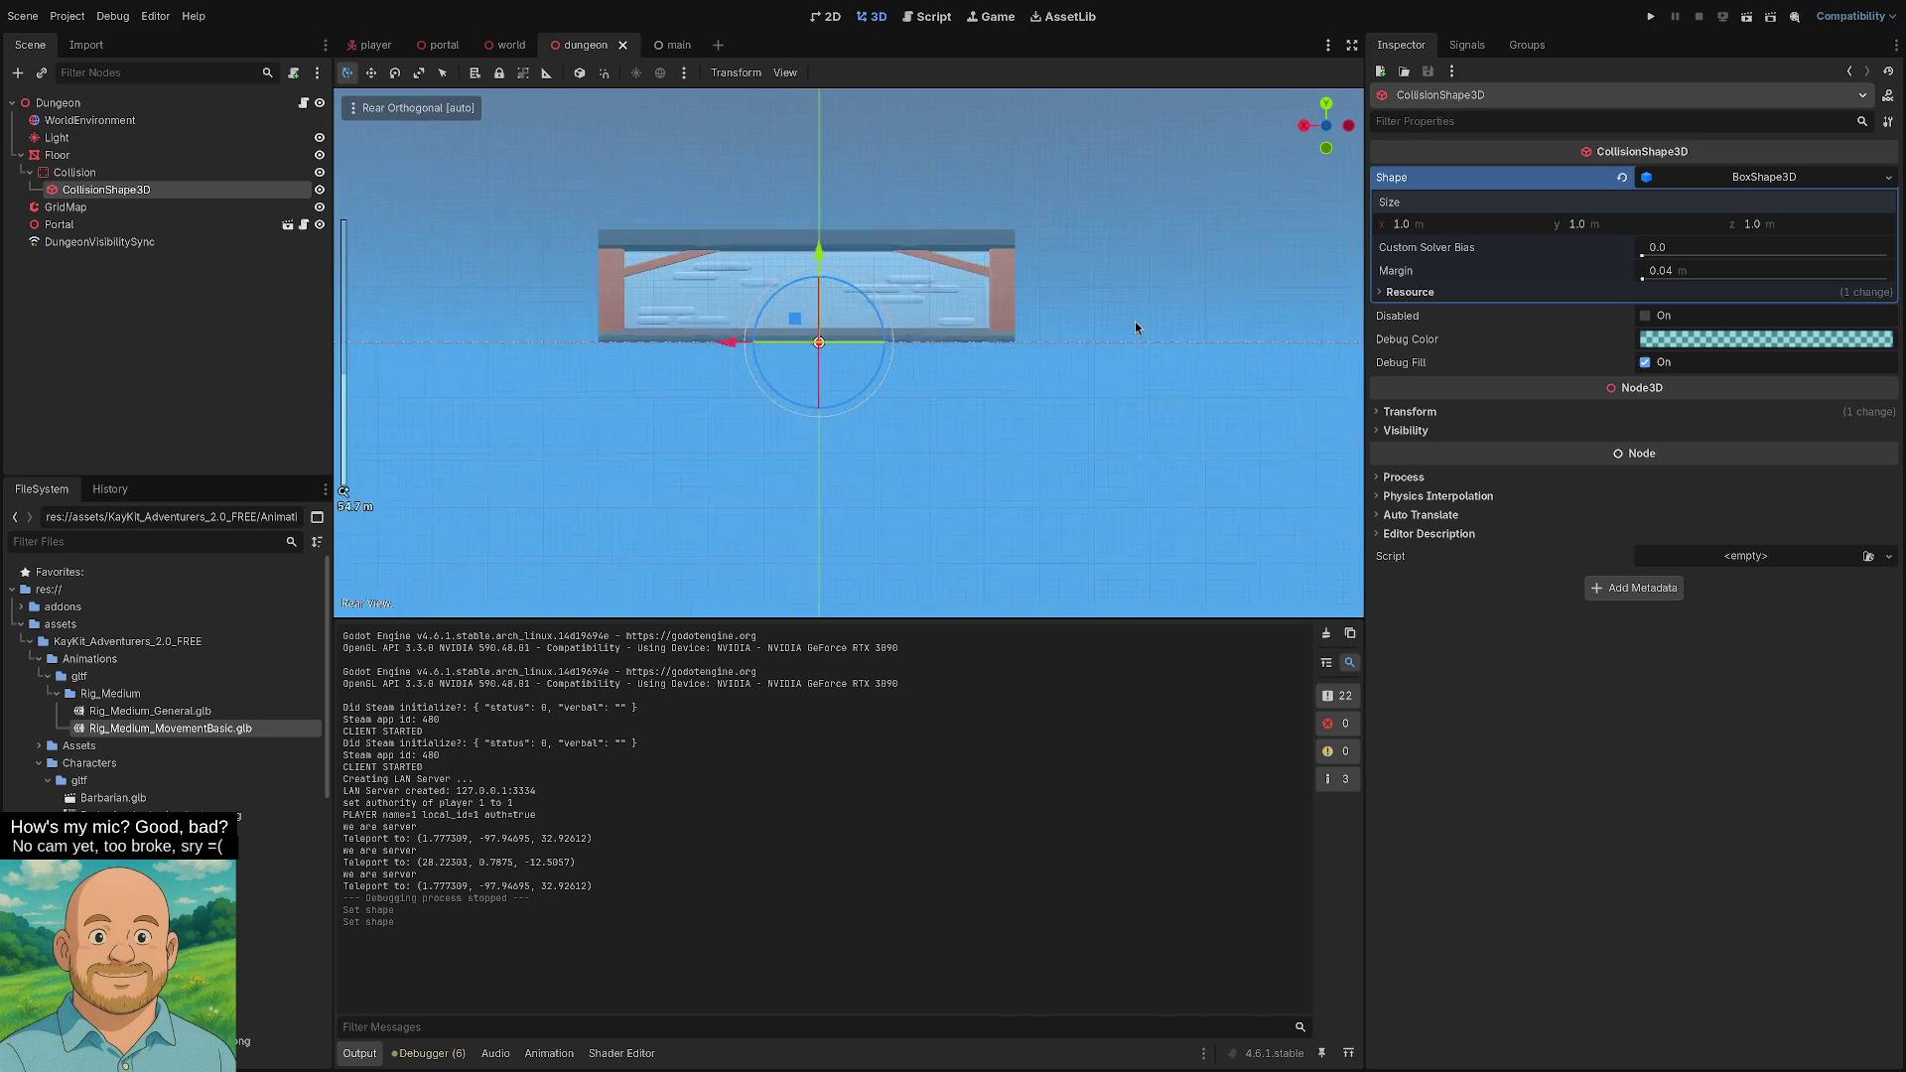
- Set the floor collision box size to 1 × 0.5 × 1 m and save the dungeon scene
{"action": "left_click", "coordinate": [1699, 181]}
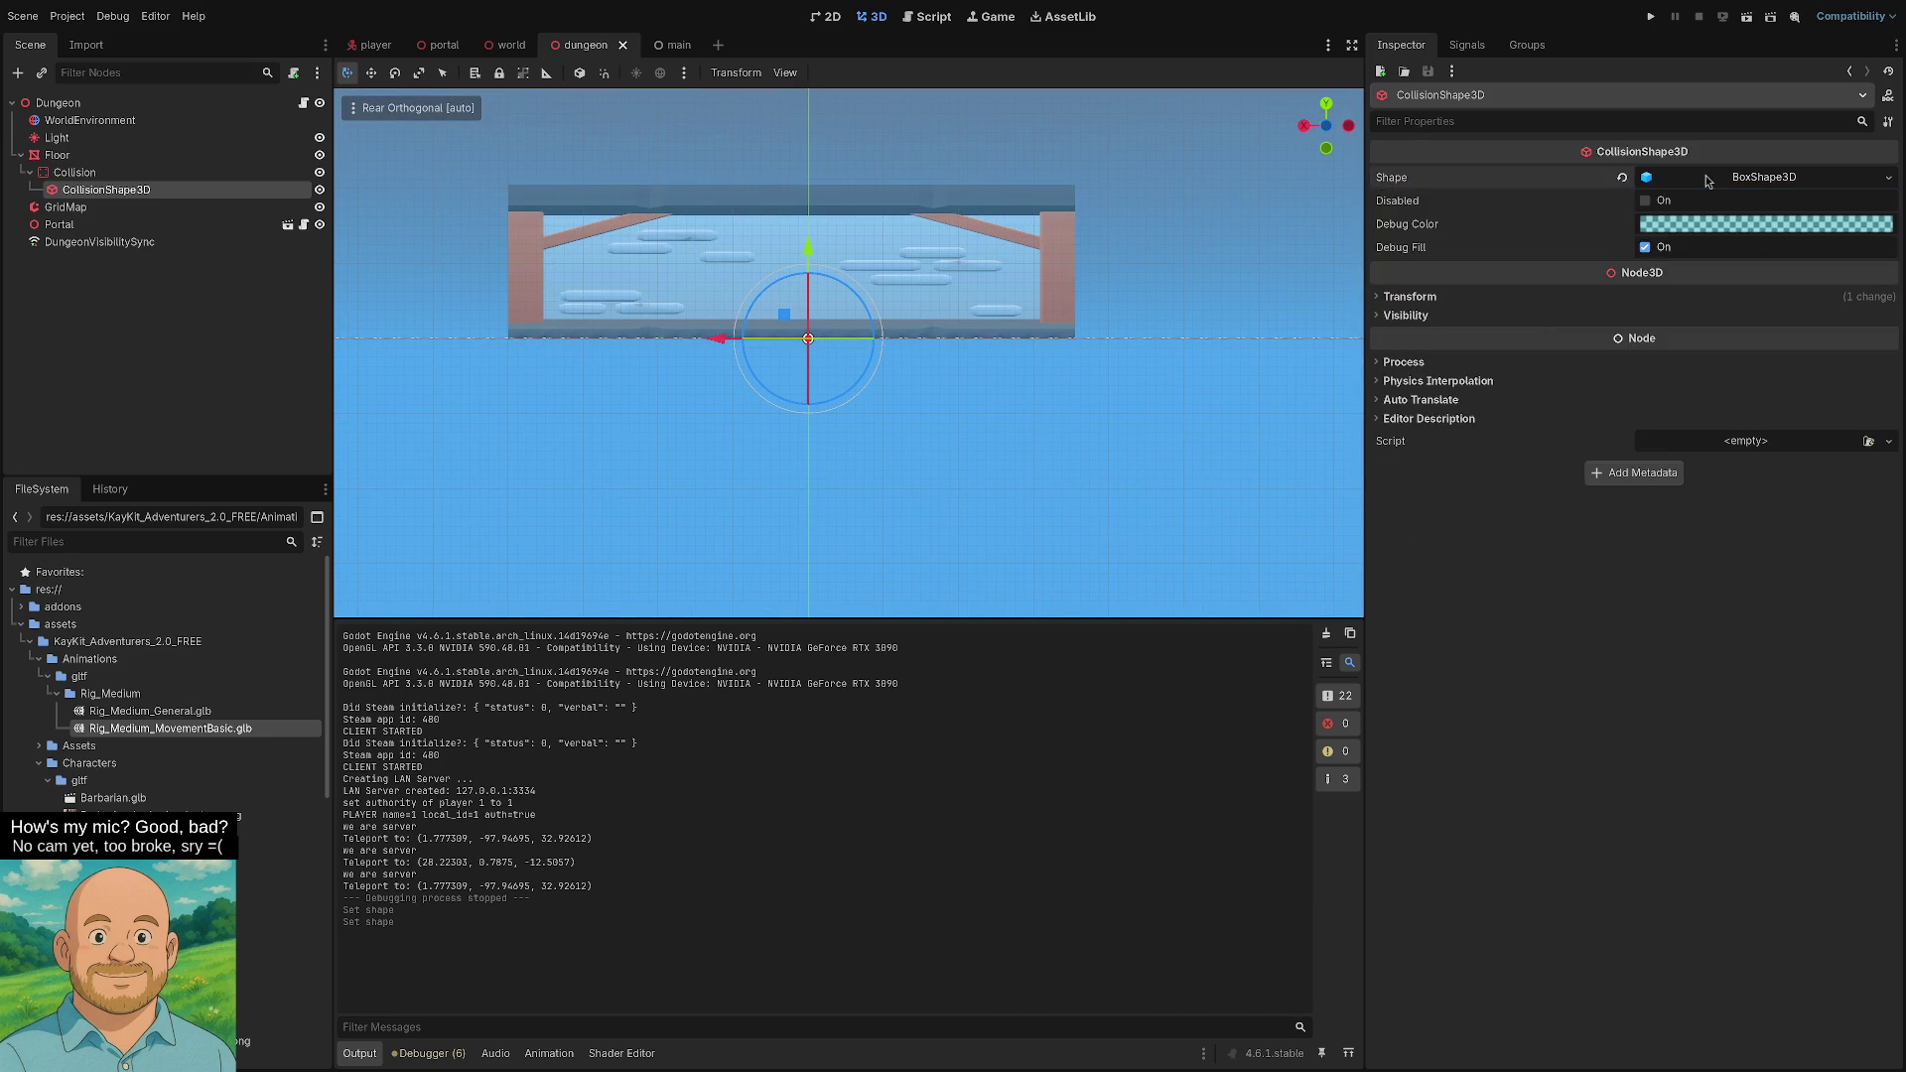
{"action": "left_click", "coordinate": [1707, 182]}
{"action": "scroll", "coordinate": [1056, 355], "scroll_direction": "up", "scroll_amount": 5}
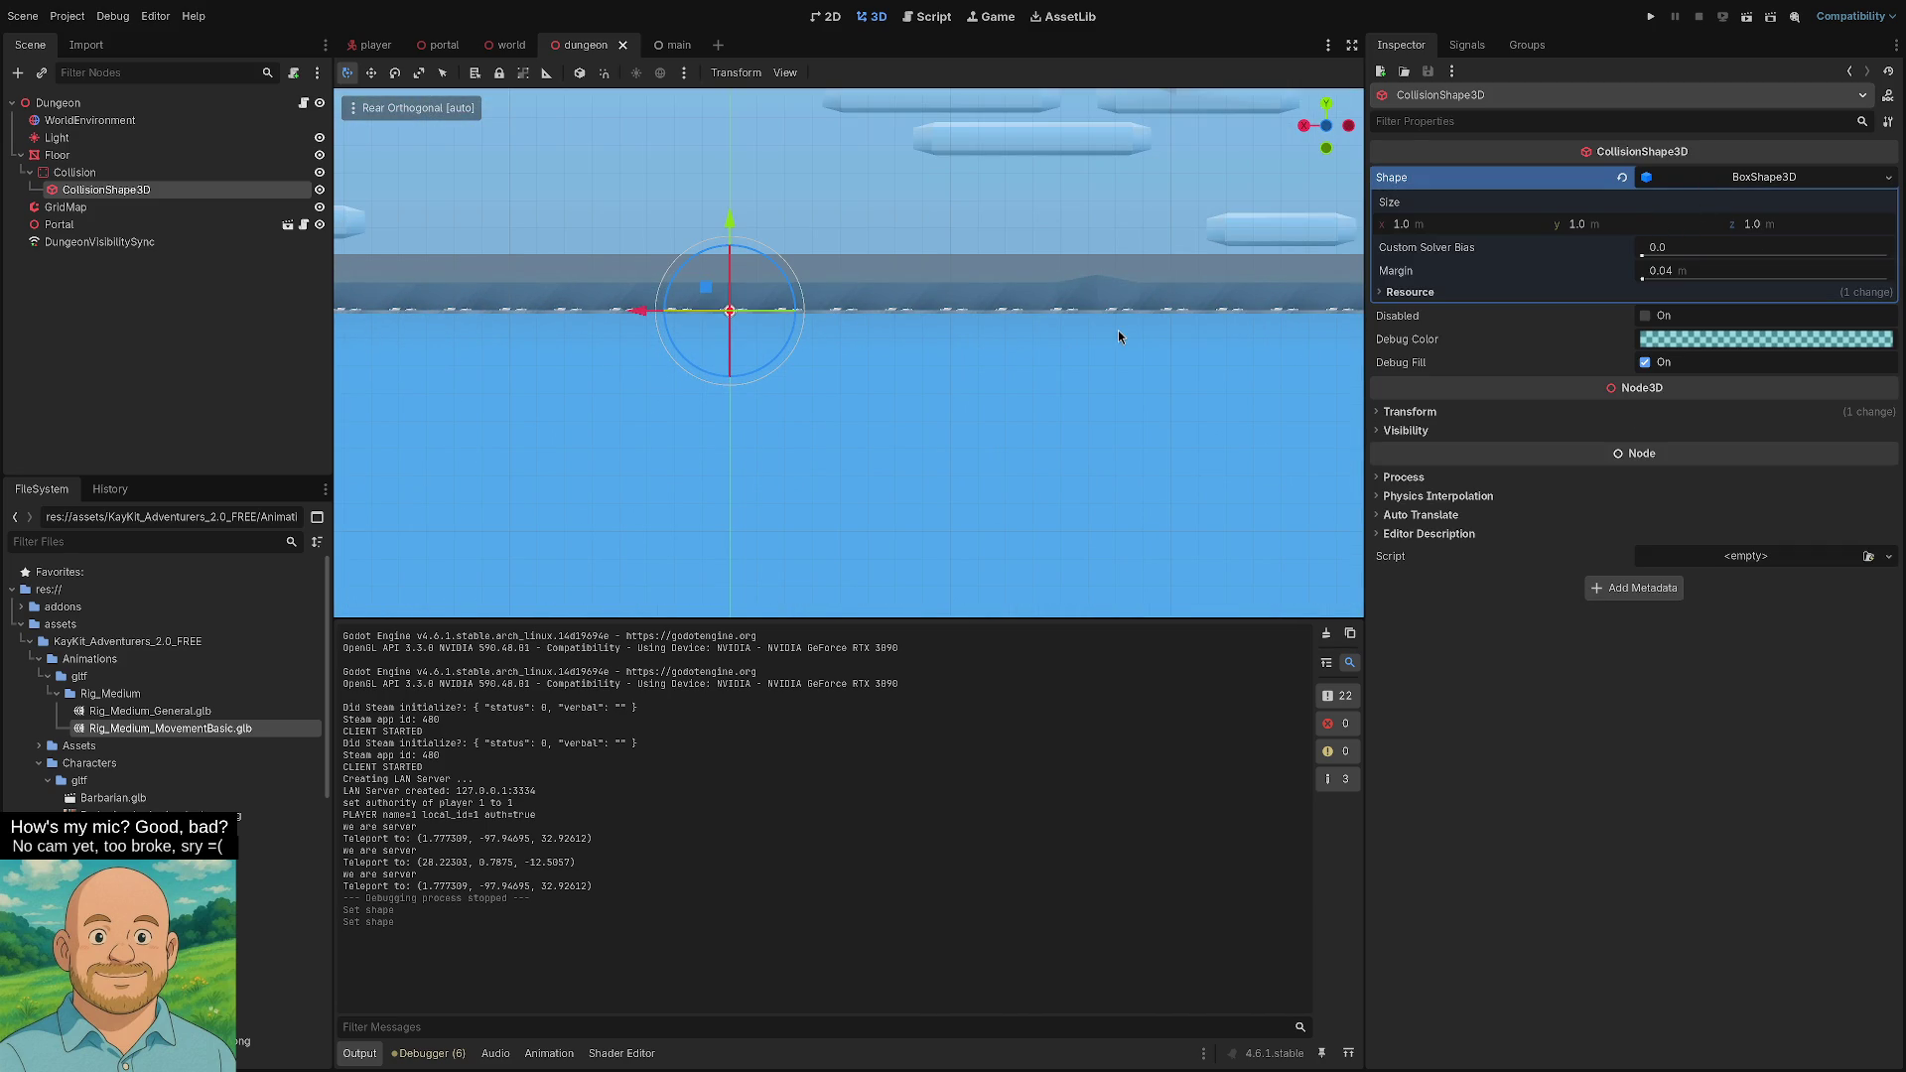
{"action": "scroll", "coordinate": [725, 307], "scroll_direction": "up", "scroll_amount": 4}
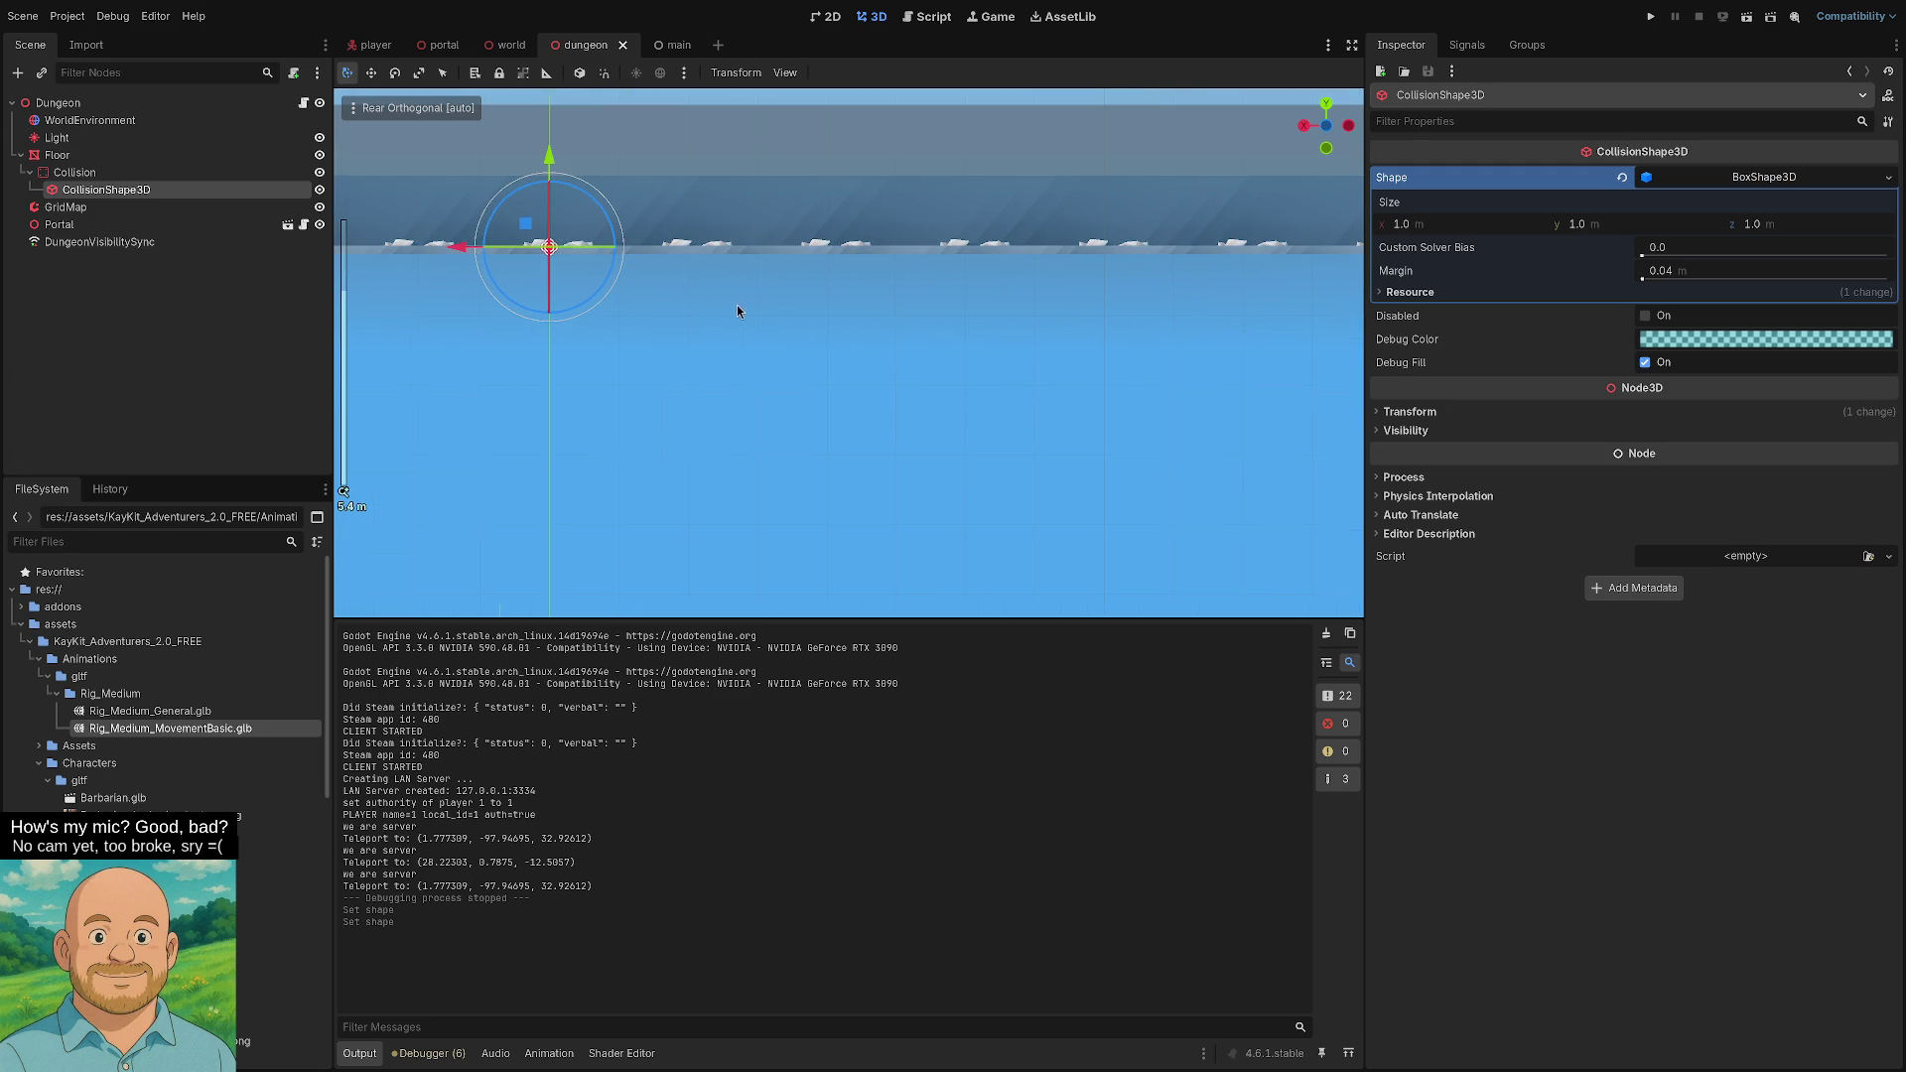
{"action": "scroll", "coordinate": [736, 306], "scroll_direction": "up", "scroll_amount": 1}
{"action": "left_click", "coordinate": [1635, 223]}
{"action": "type", "text": "0.5"}
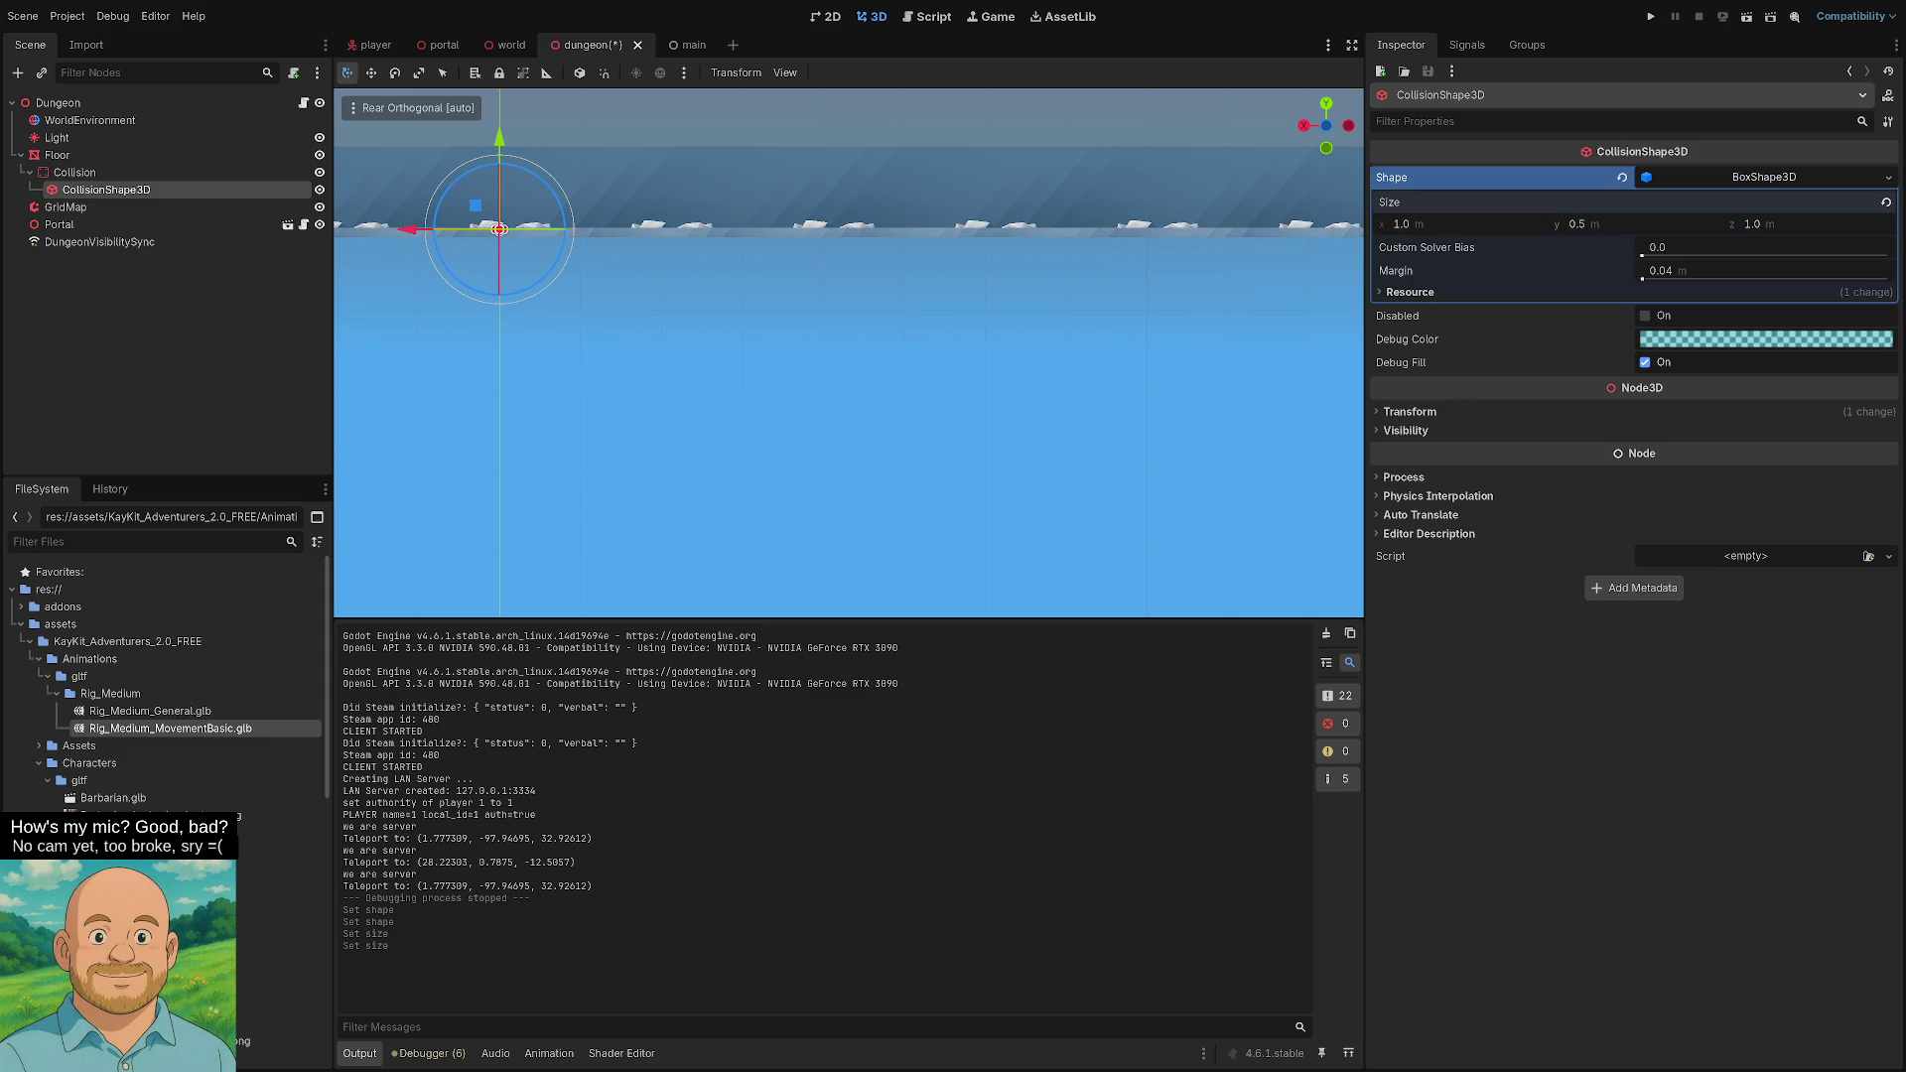
{"action": "key", "text": "ctrl+s"}
- Test a LAN server run, walking the character through the portal into the dungeon
{"action": "left_click", "coordinate": [1651, 17]}
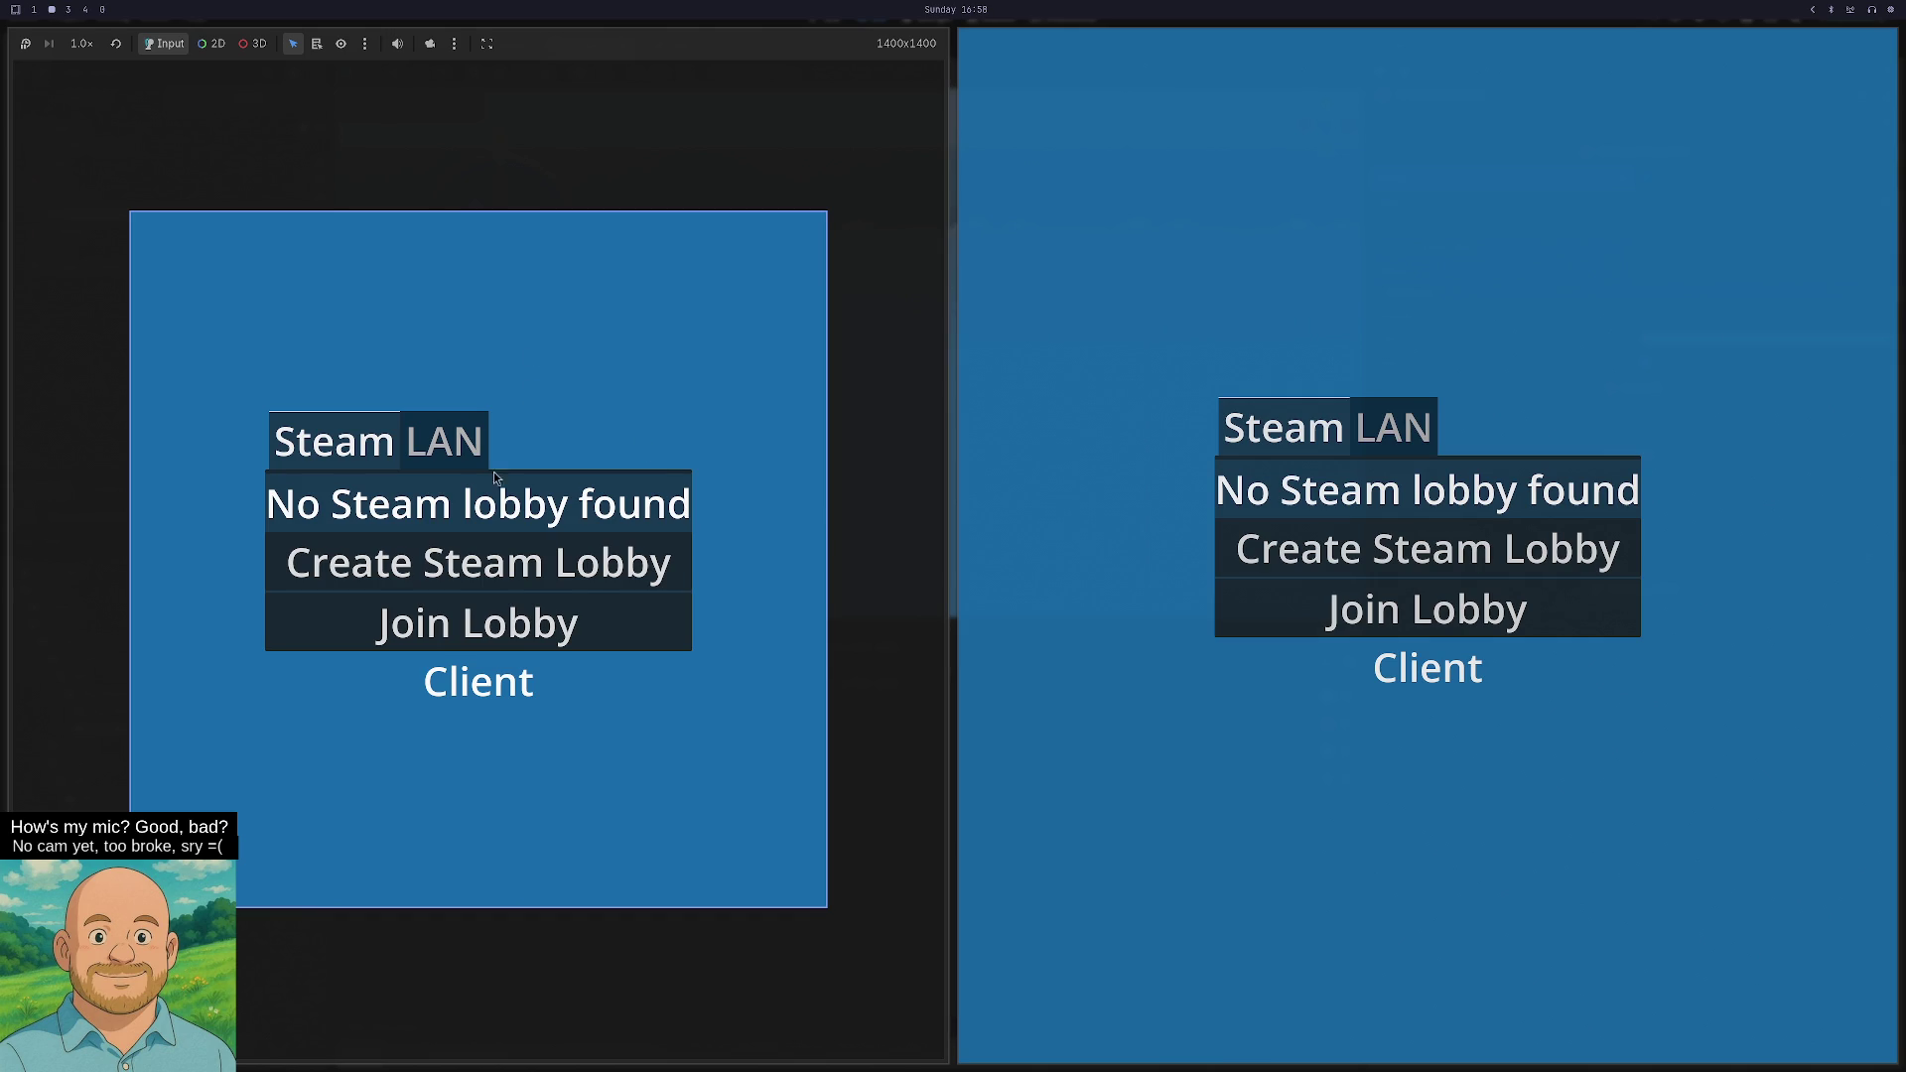
{"action": "left_click", "coordinate": [467, 449]}
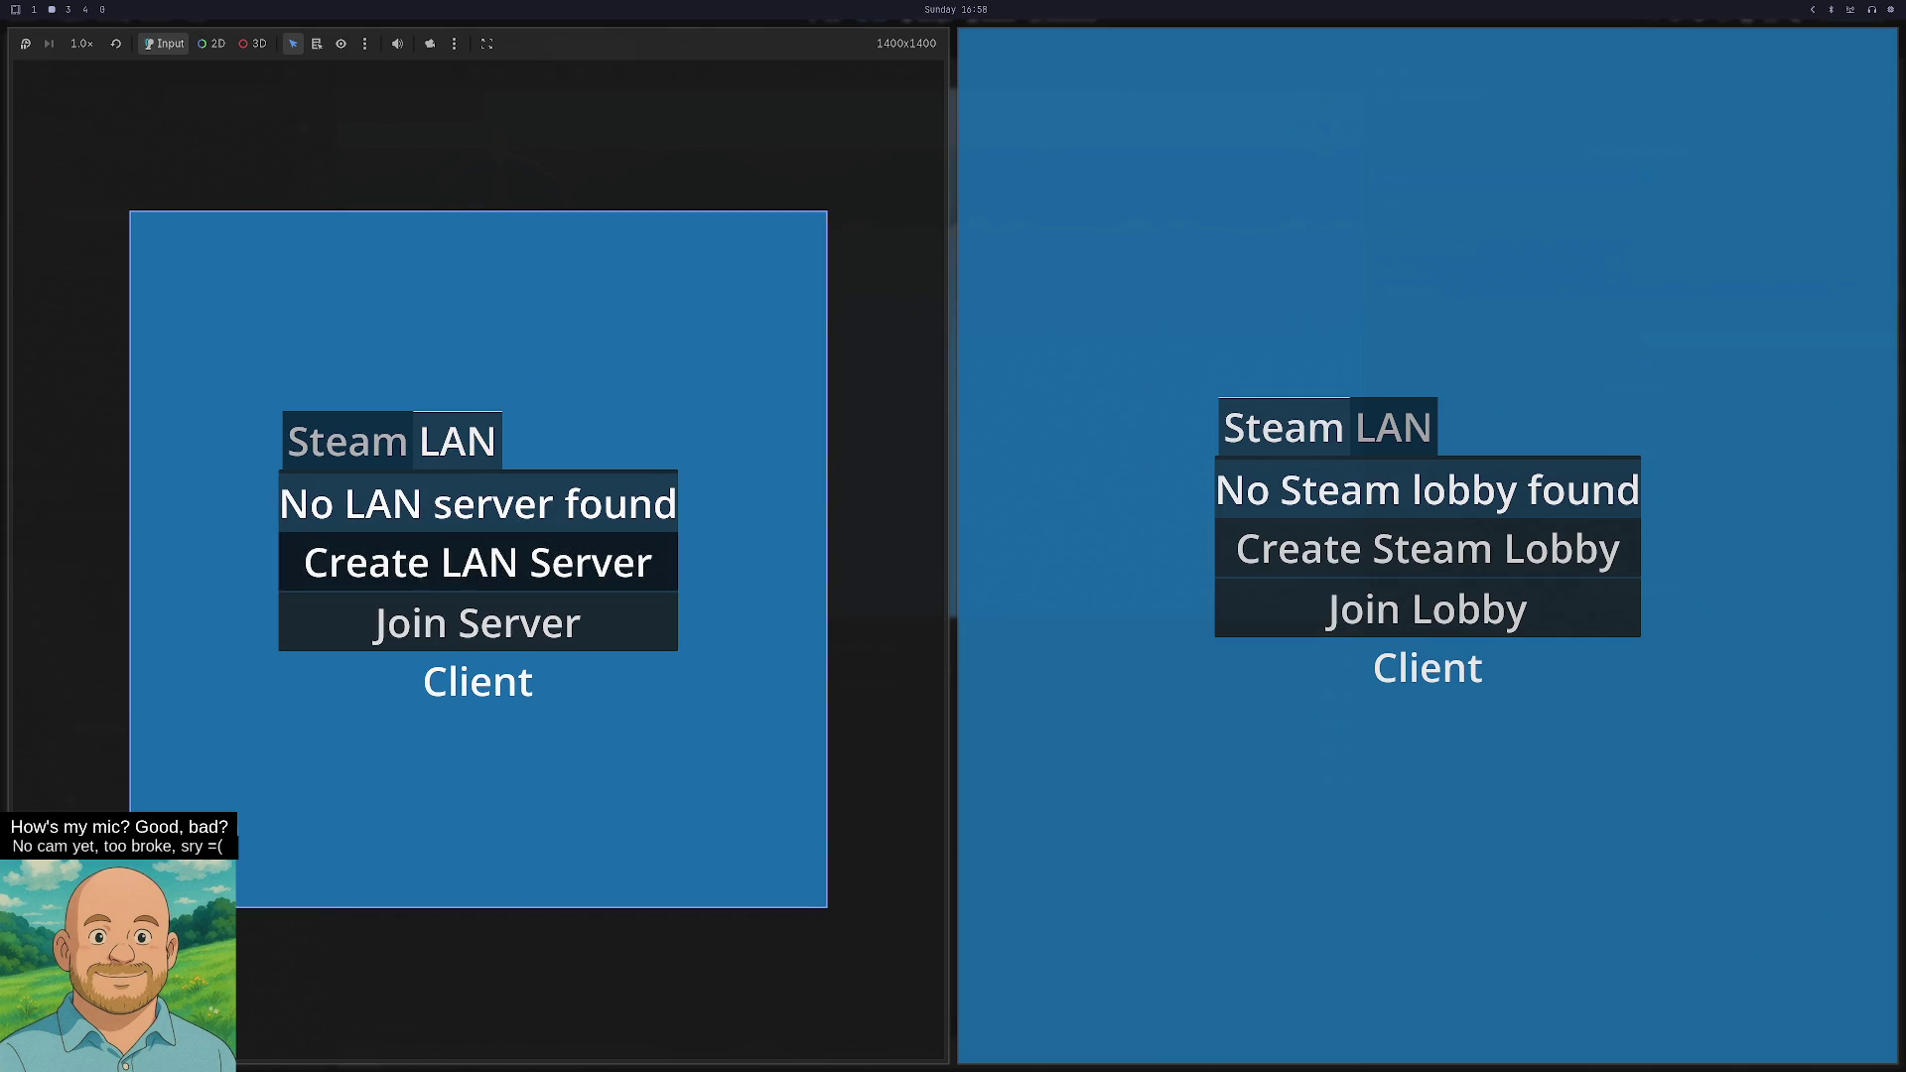
{"action": "left_click", "coordinate": [476, 562]}
{"action": "key", "text": "w"}
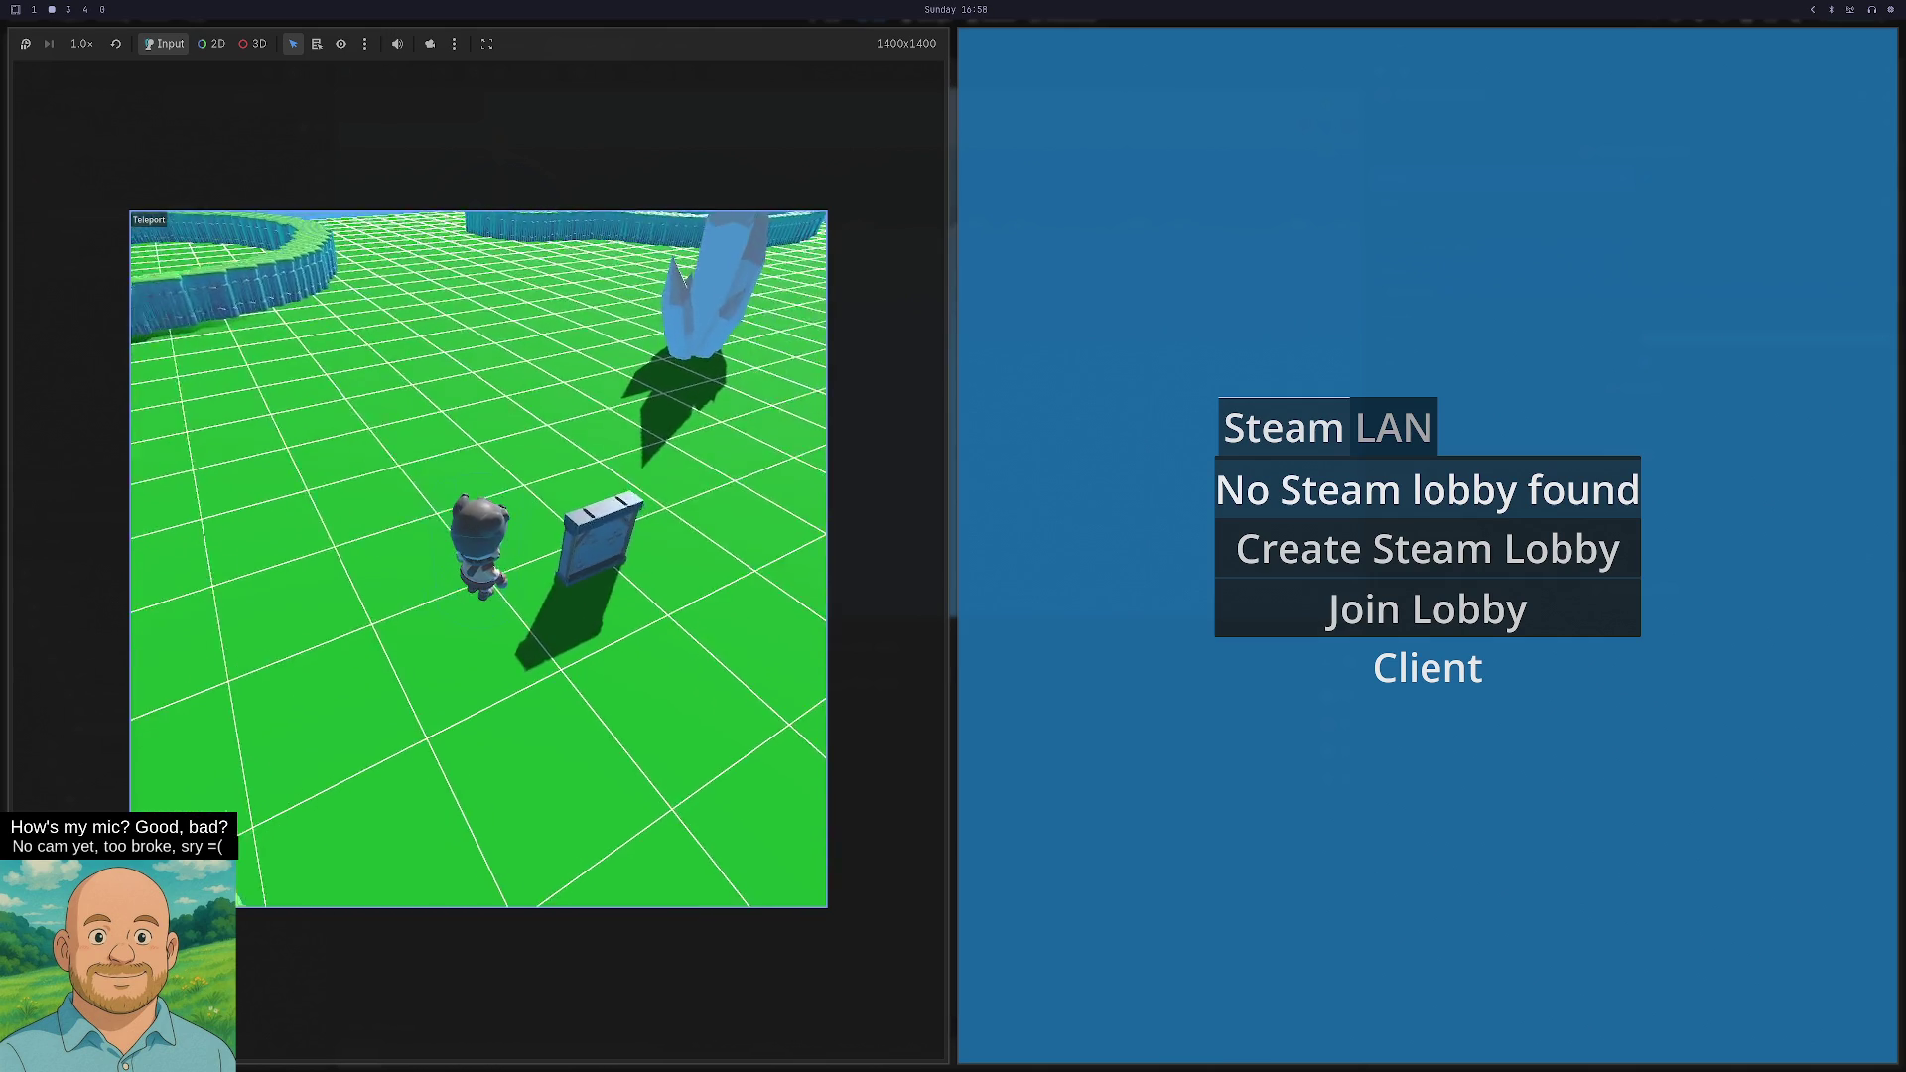
{"action": "key", "text": "w"}
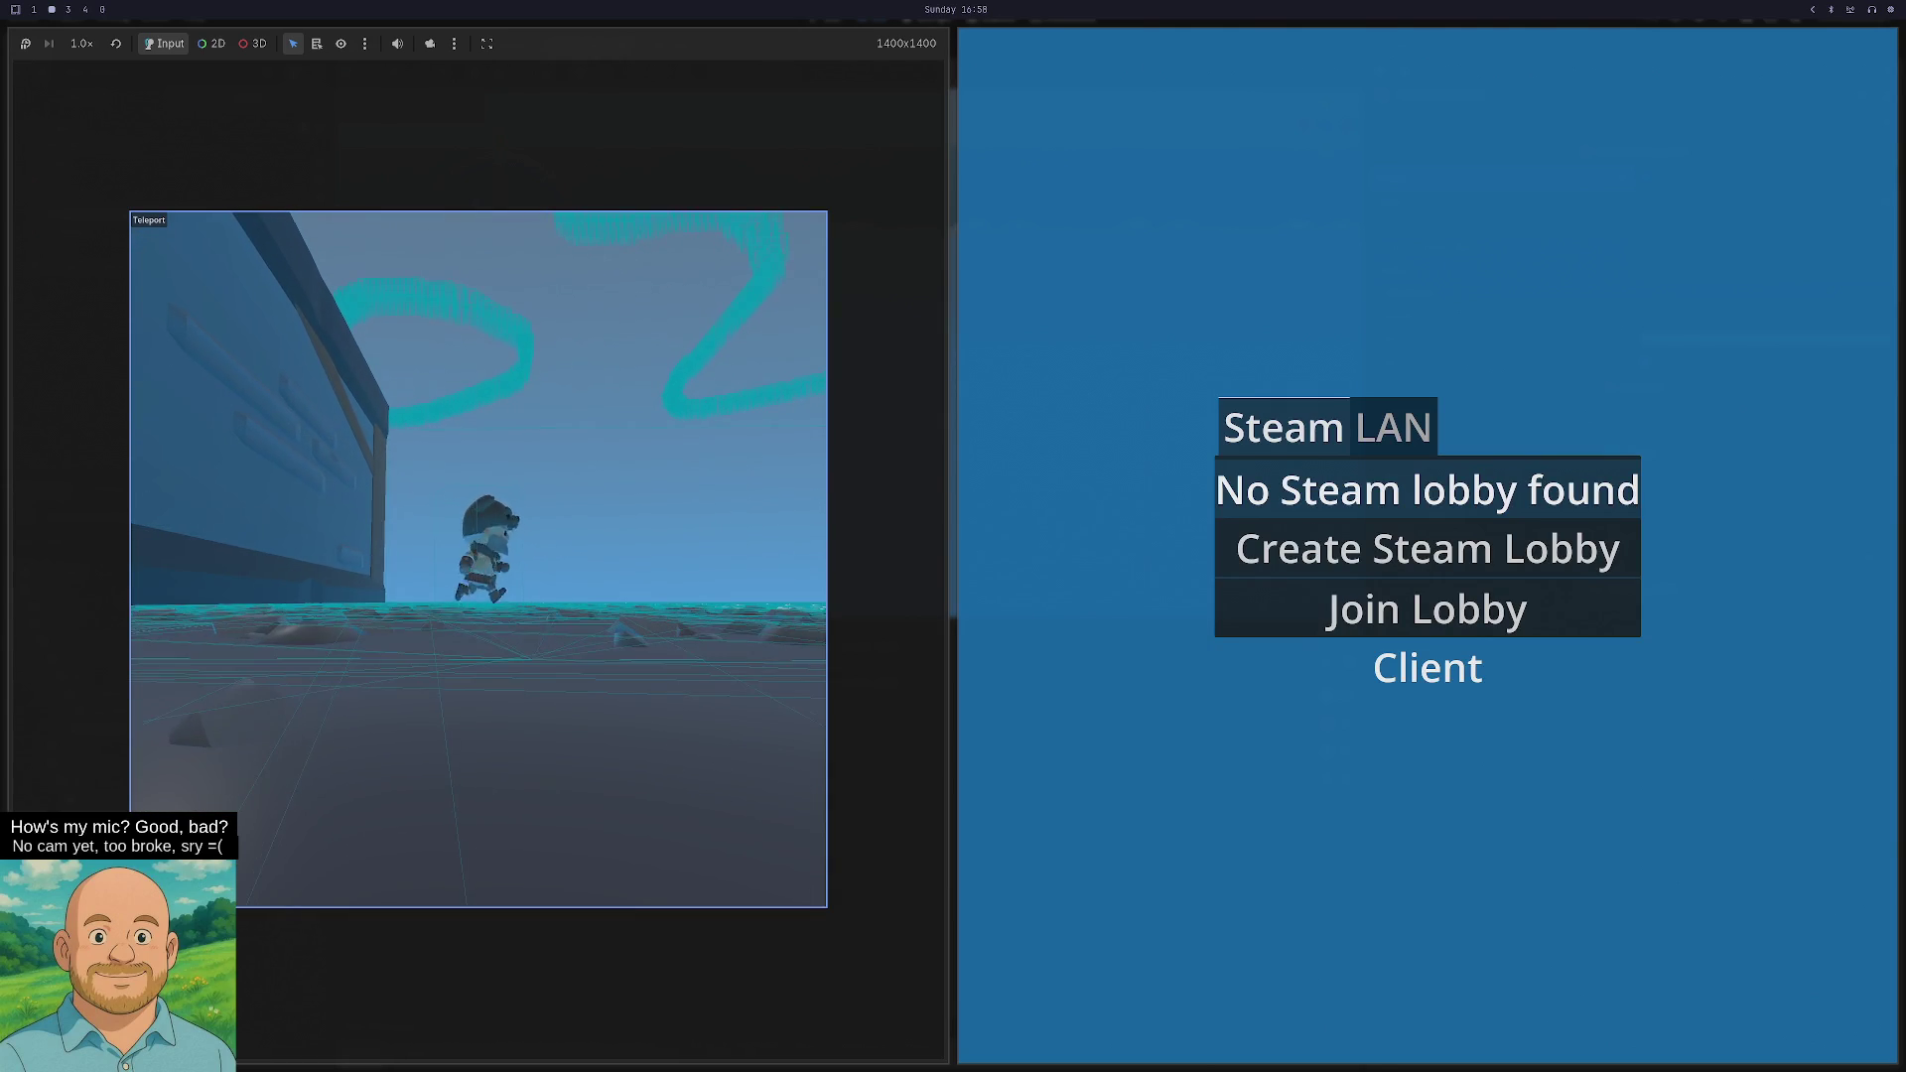
{"action": "key", "text": "super+1"}
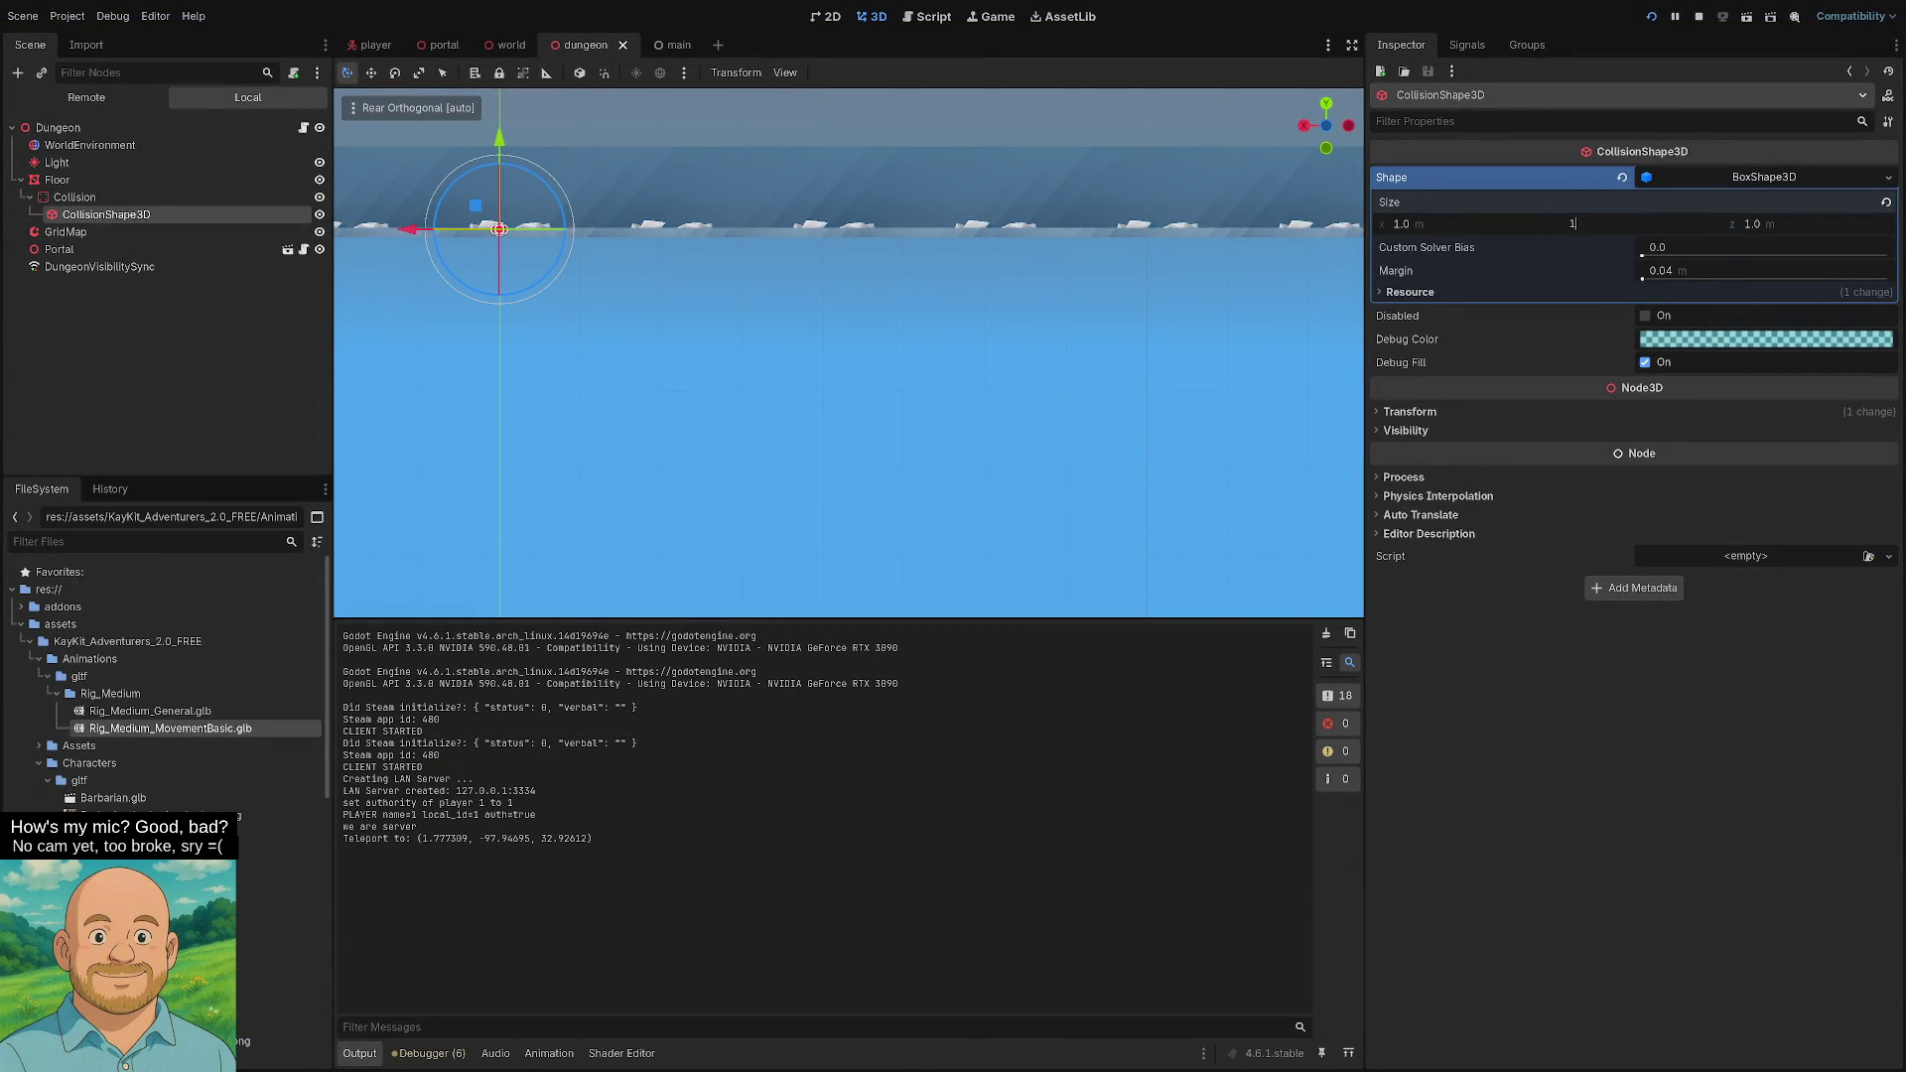
- Focus on the collision shape and inspect the Floor node's mesh in perspective
{"action": "key", "text": "f"}
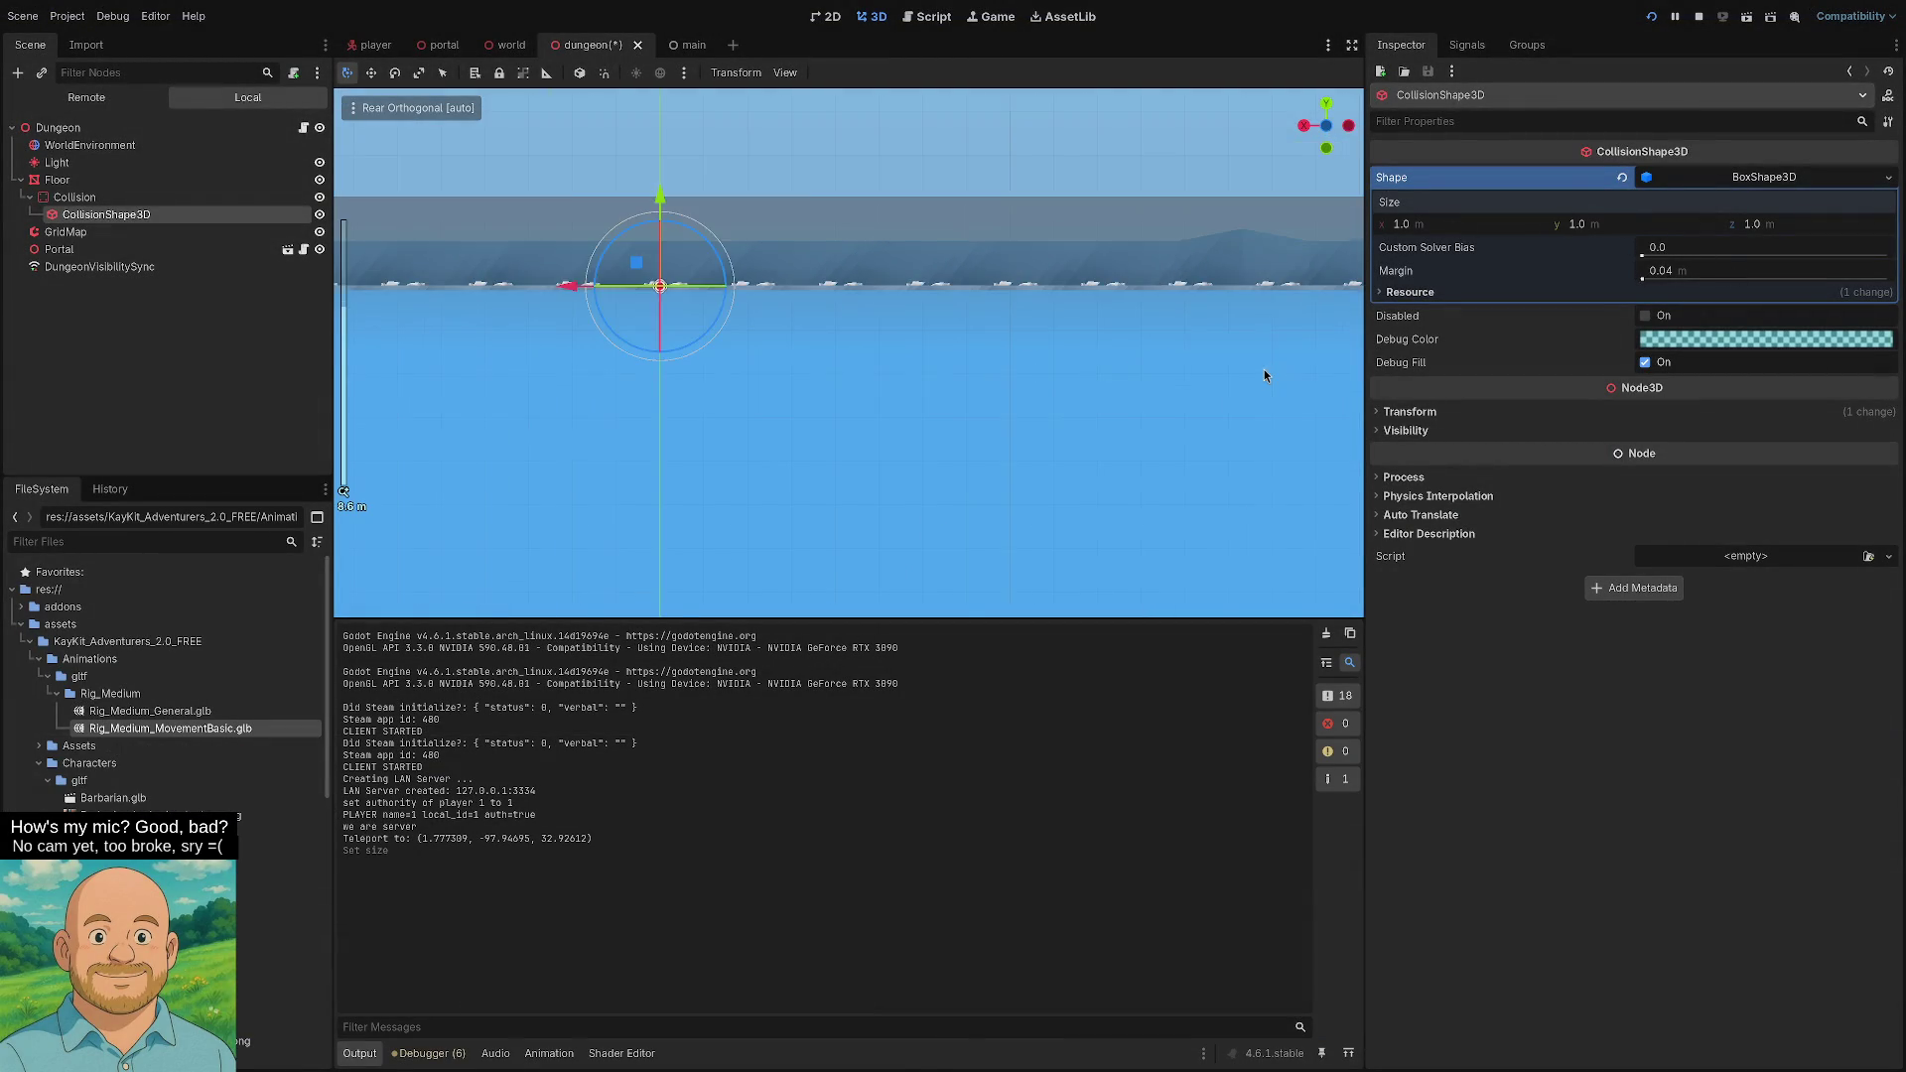
{"action": "scroll", "coordinate": [1228, 395], "scroll_direction": "up", "scroll_amount": 10}
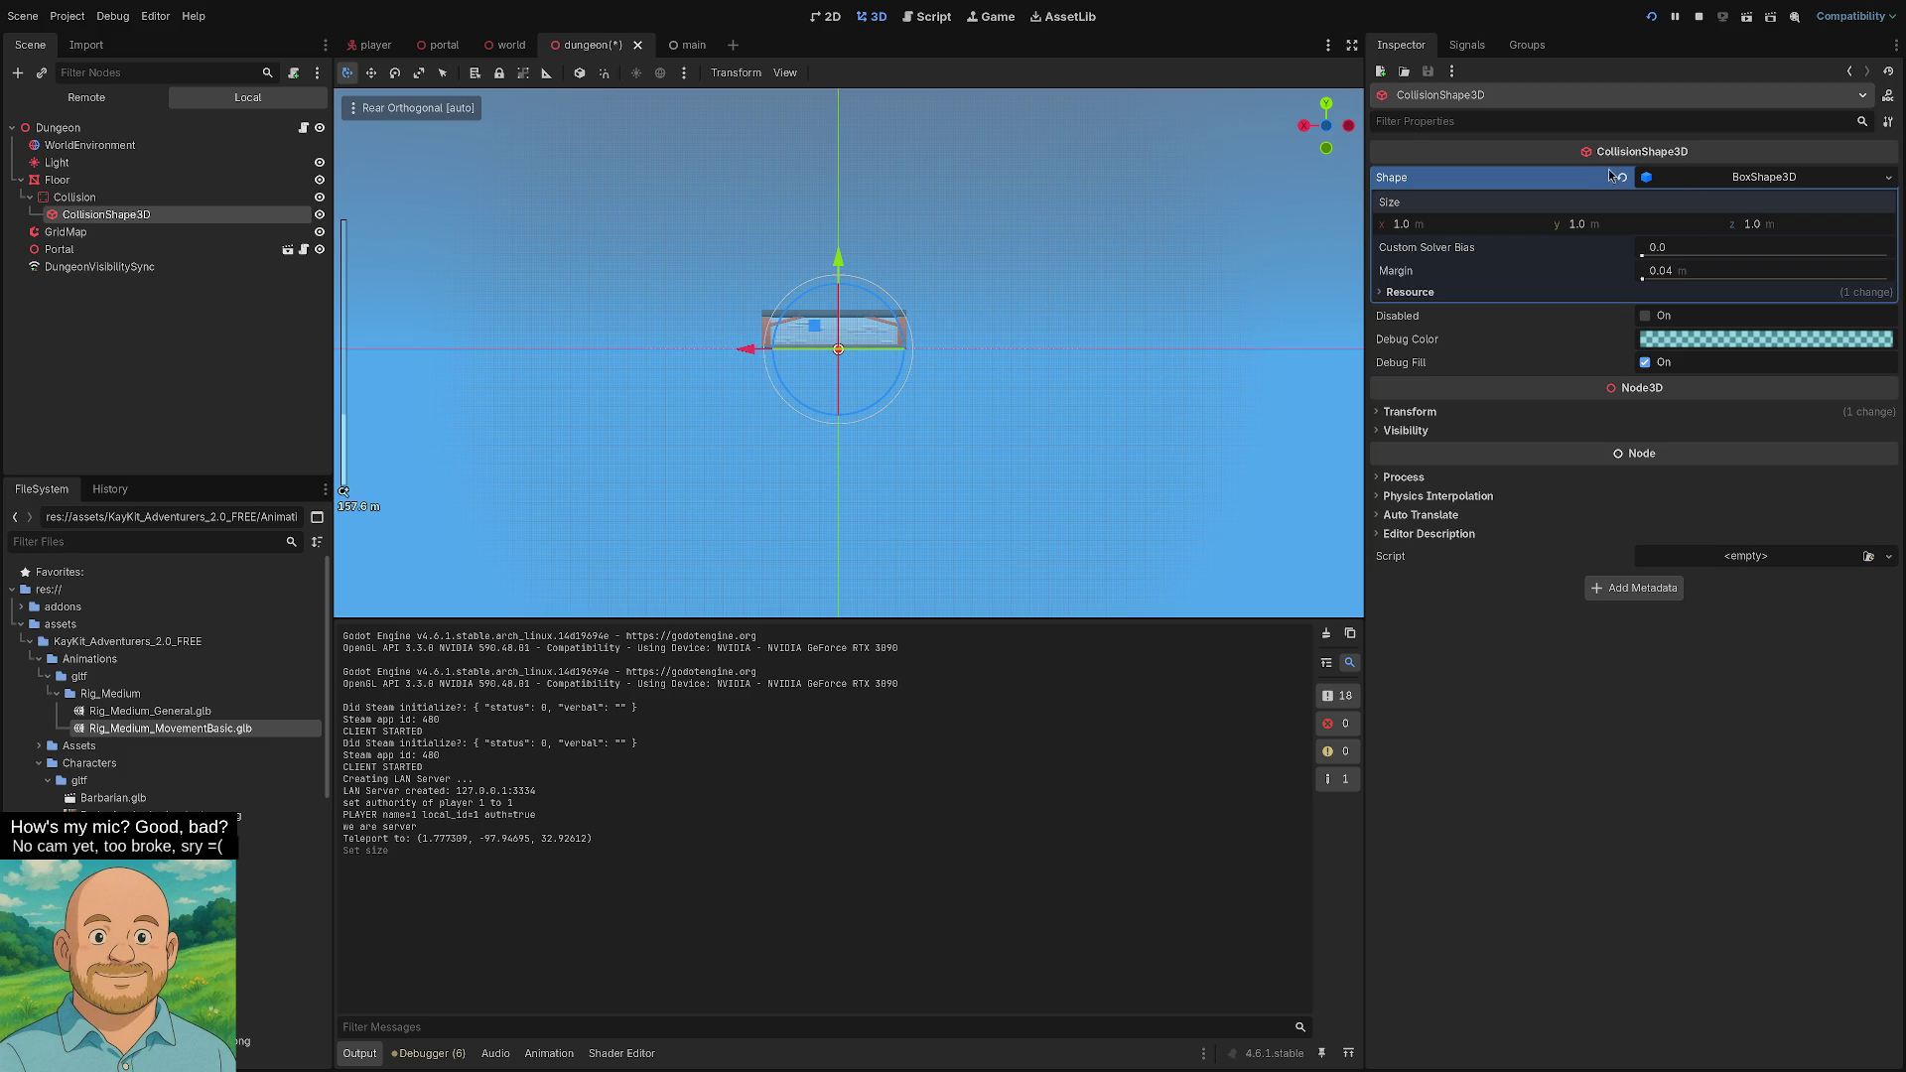
{"action": "left_click", "coordinate": [1684, 181]}
{"action": "left_click", "coordinate": [1700, 182]}
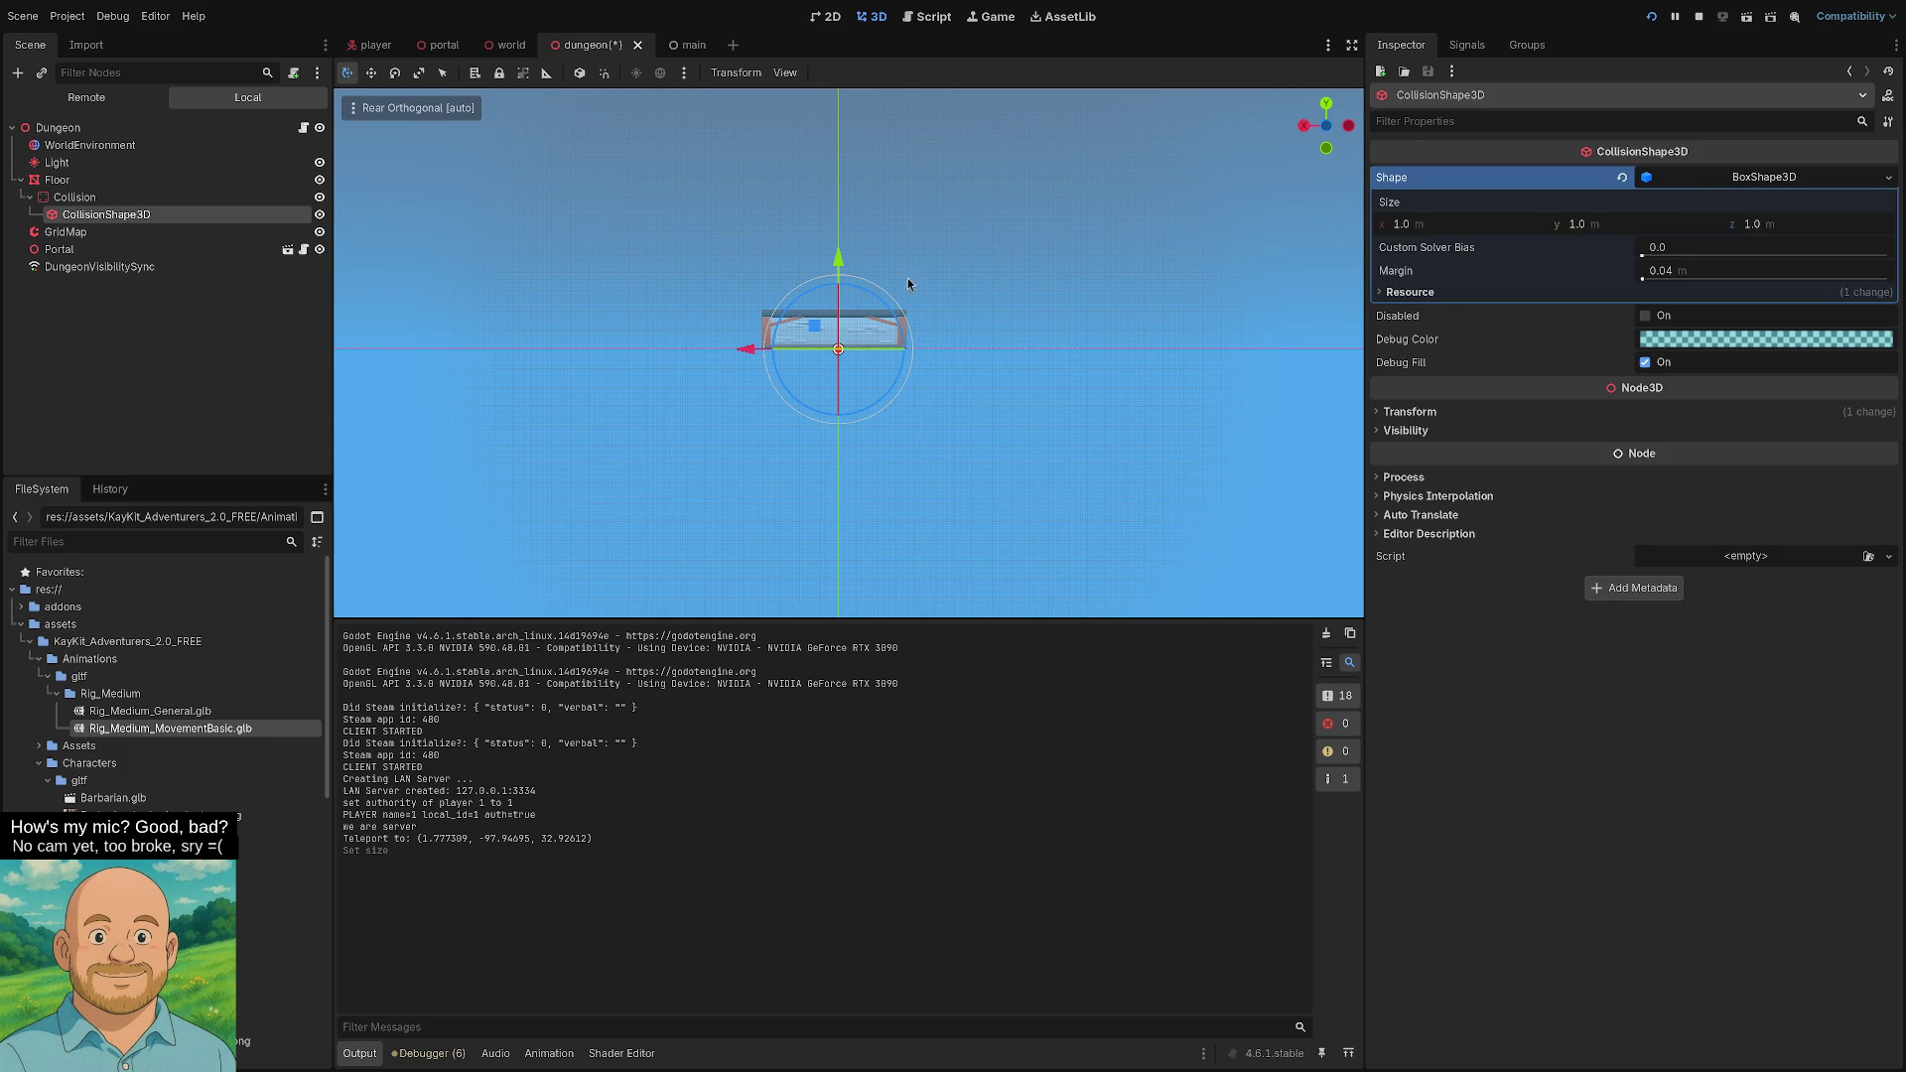
{"action": "left_click", "coordinate": [59, 181]}
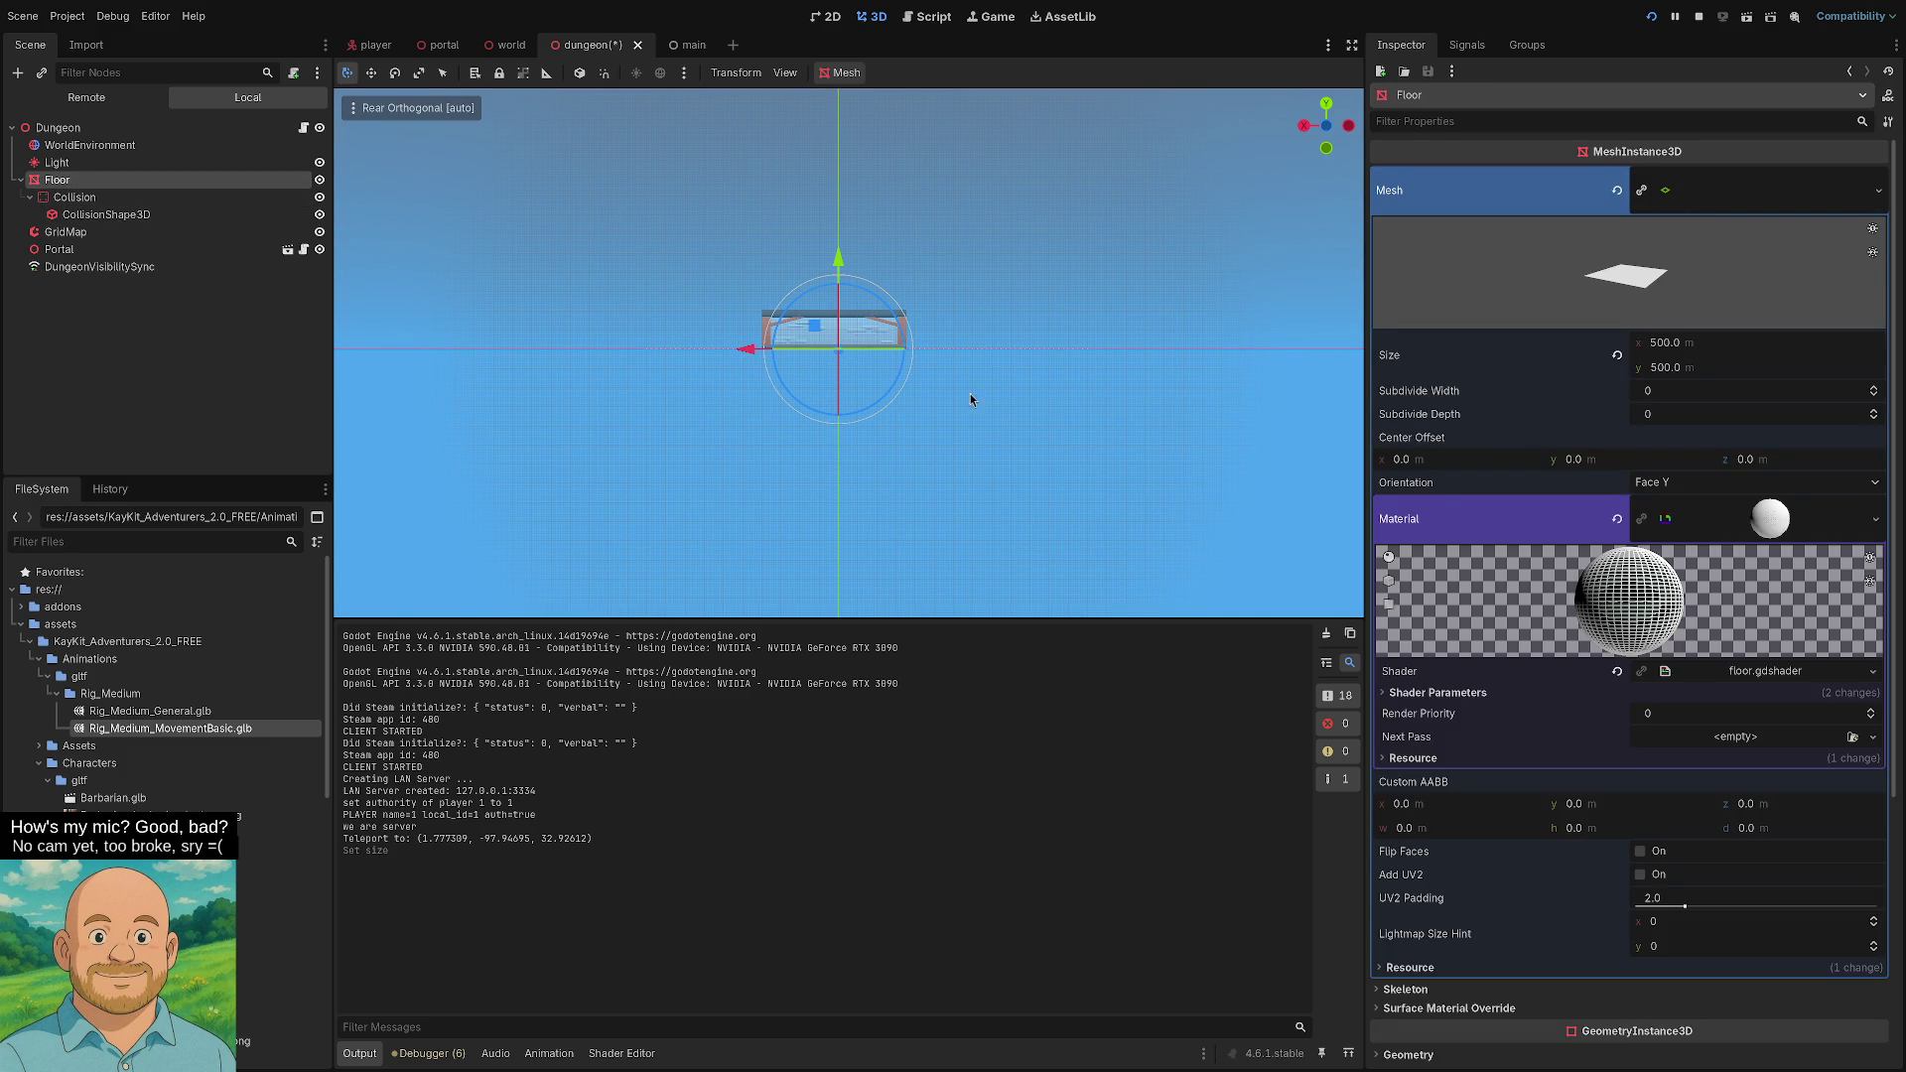
{"action": "scroll", "coordinate": [951, 397], "scroll_direction": "up", "scroll_amount": 5}
{"action": "left_click_drag", "start_coordinate": [932, 395], "coordinate": [911, 439]}
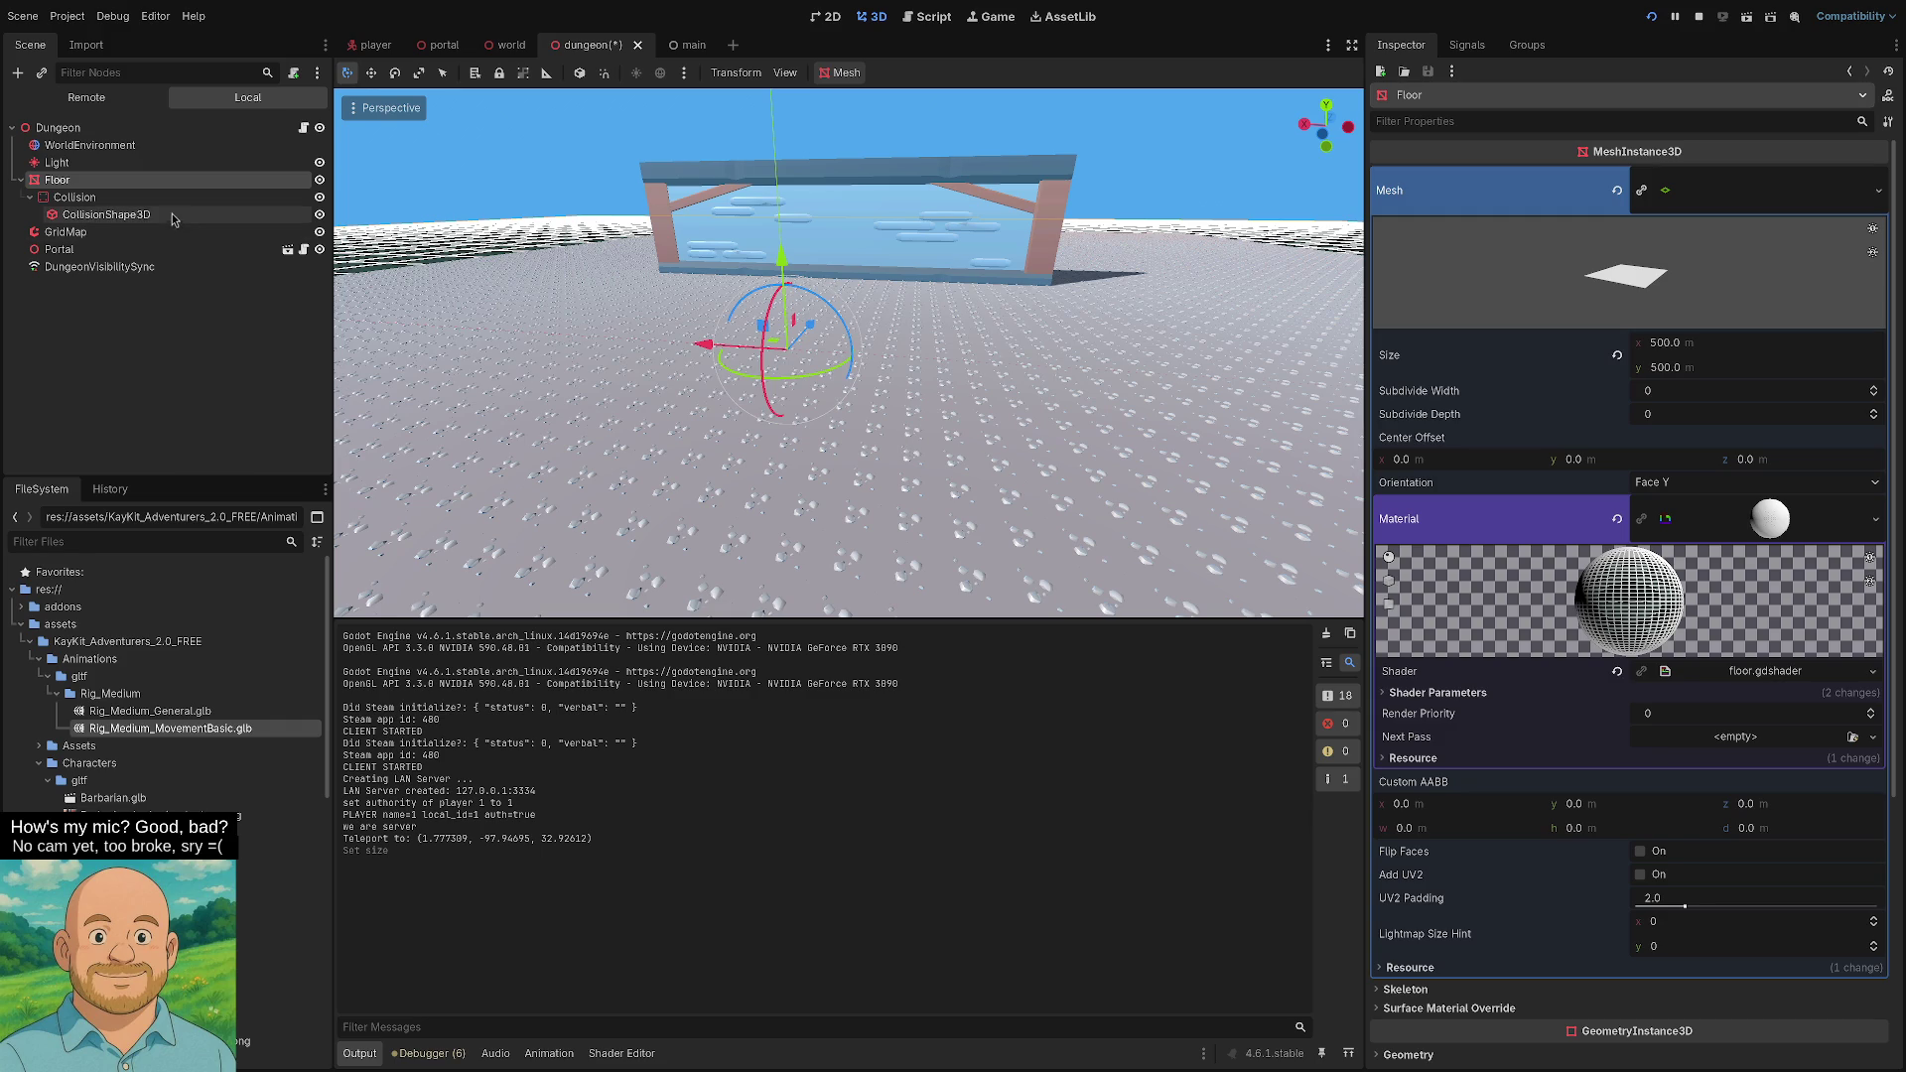
- Select the floor's CollisionShape3D and drag it upward along the y axis
{"action": "left_click", "coordinate": [136, 198]}
{"action": "left_click", "coordinate": [106, 214]}
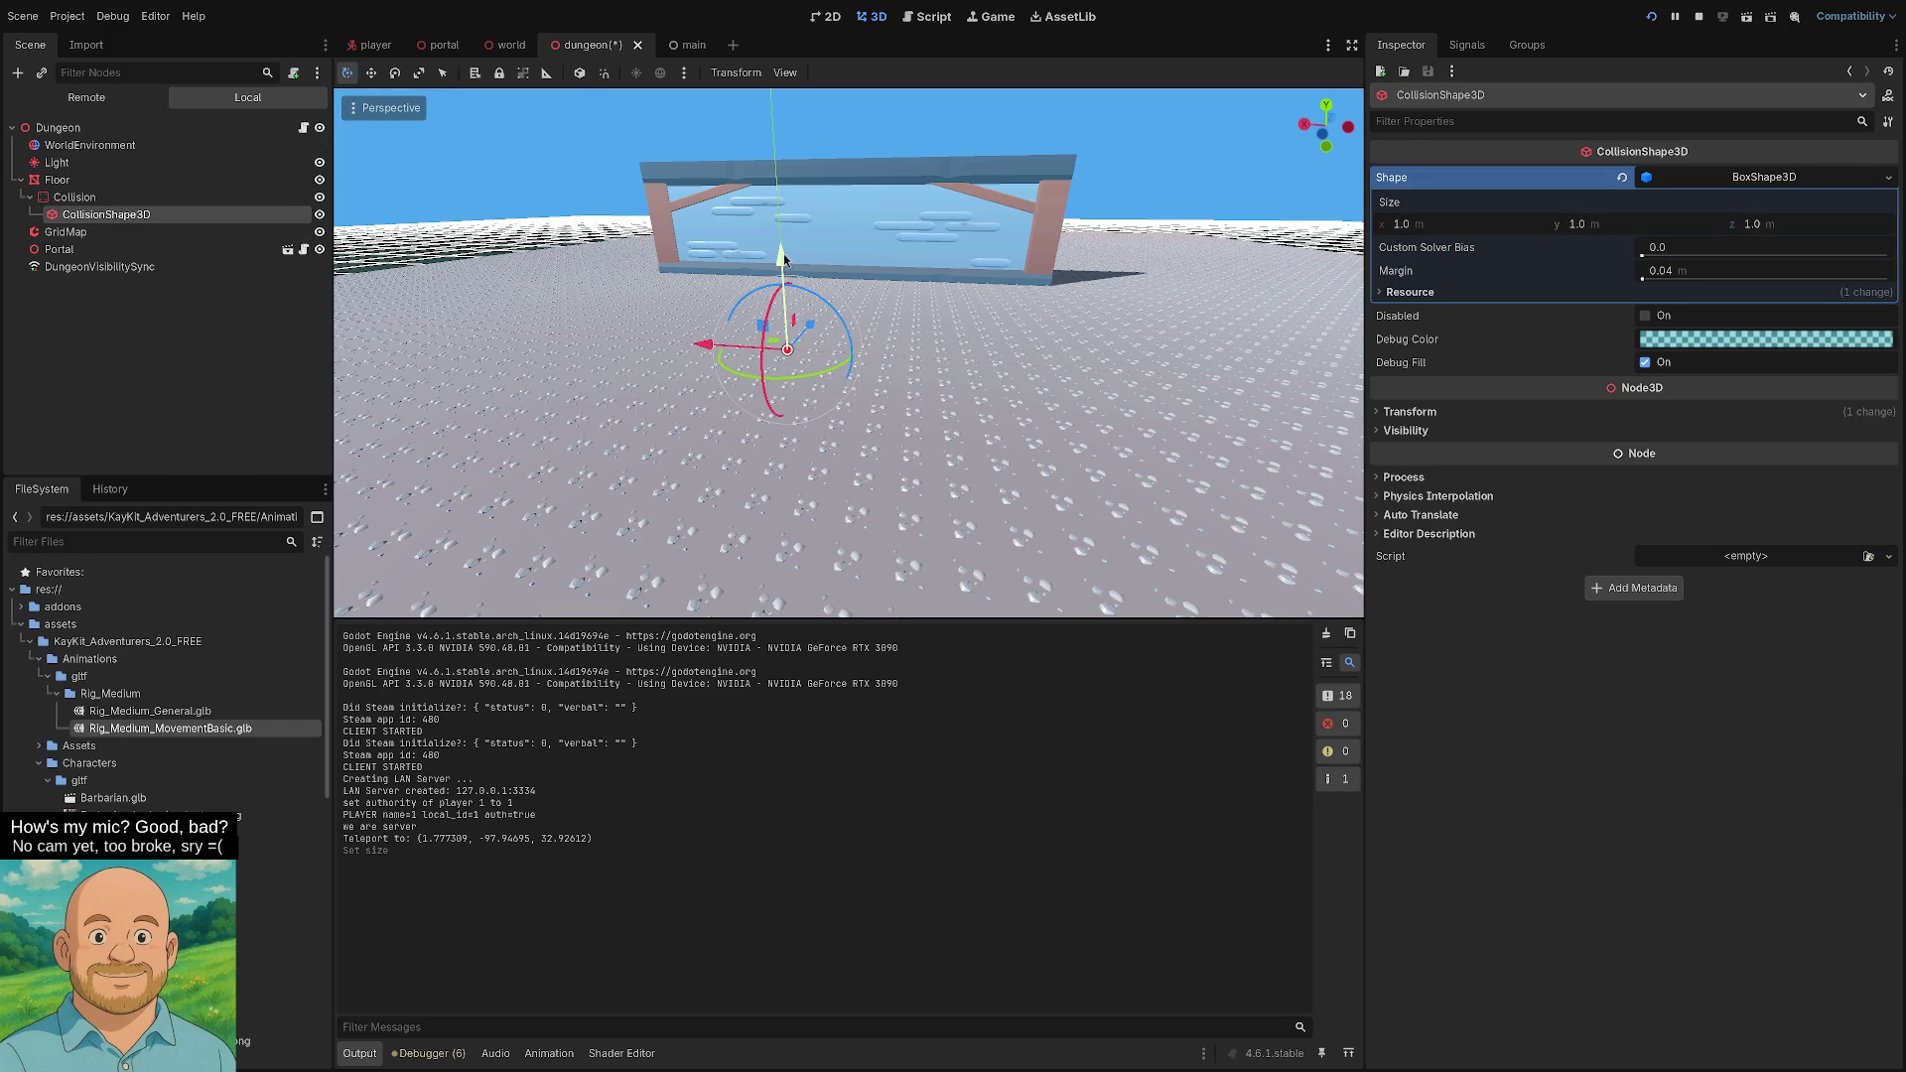
{"action": "left_click_drag", "start_coordinate": [783, 260], "coordinate": [783, 238]}
{"action": "scroll", "coordinate": [923, 347], "scroll_direction": "down", "scroll_amount": 8}
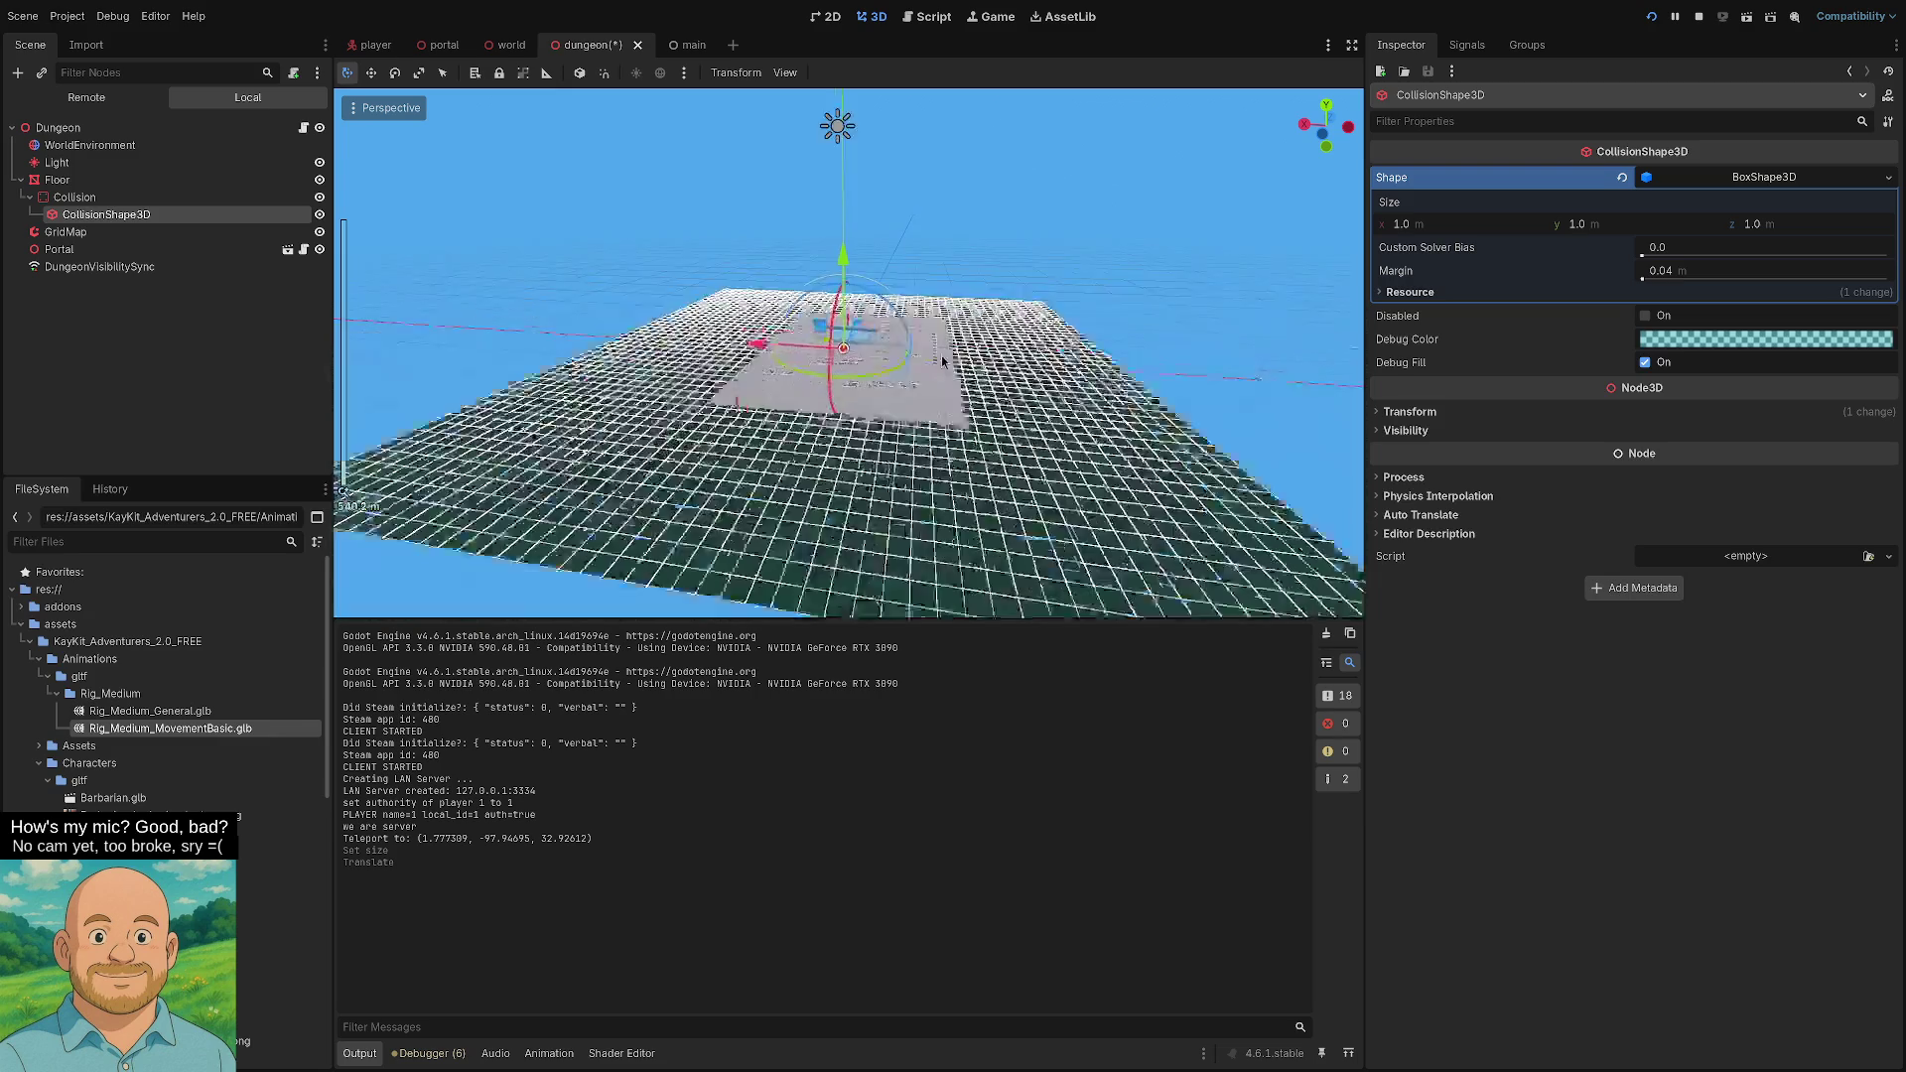
{"action": "scroll", "coordinate": [944, 361], "scroll_direction": "up", "scroll_amount": 5}
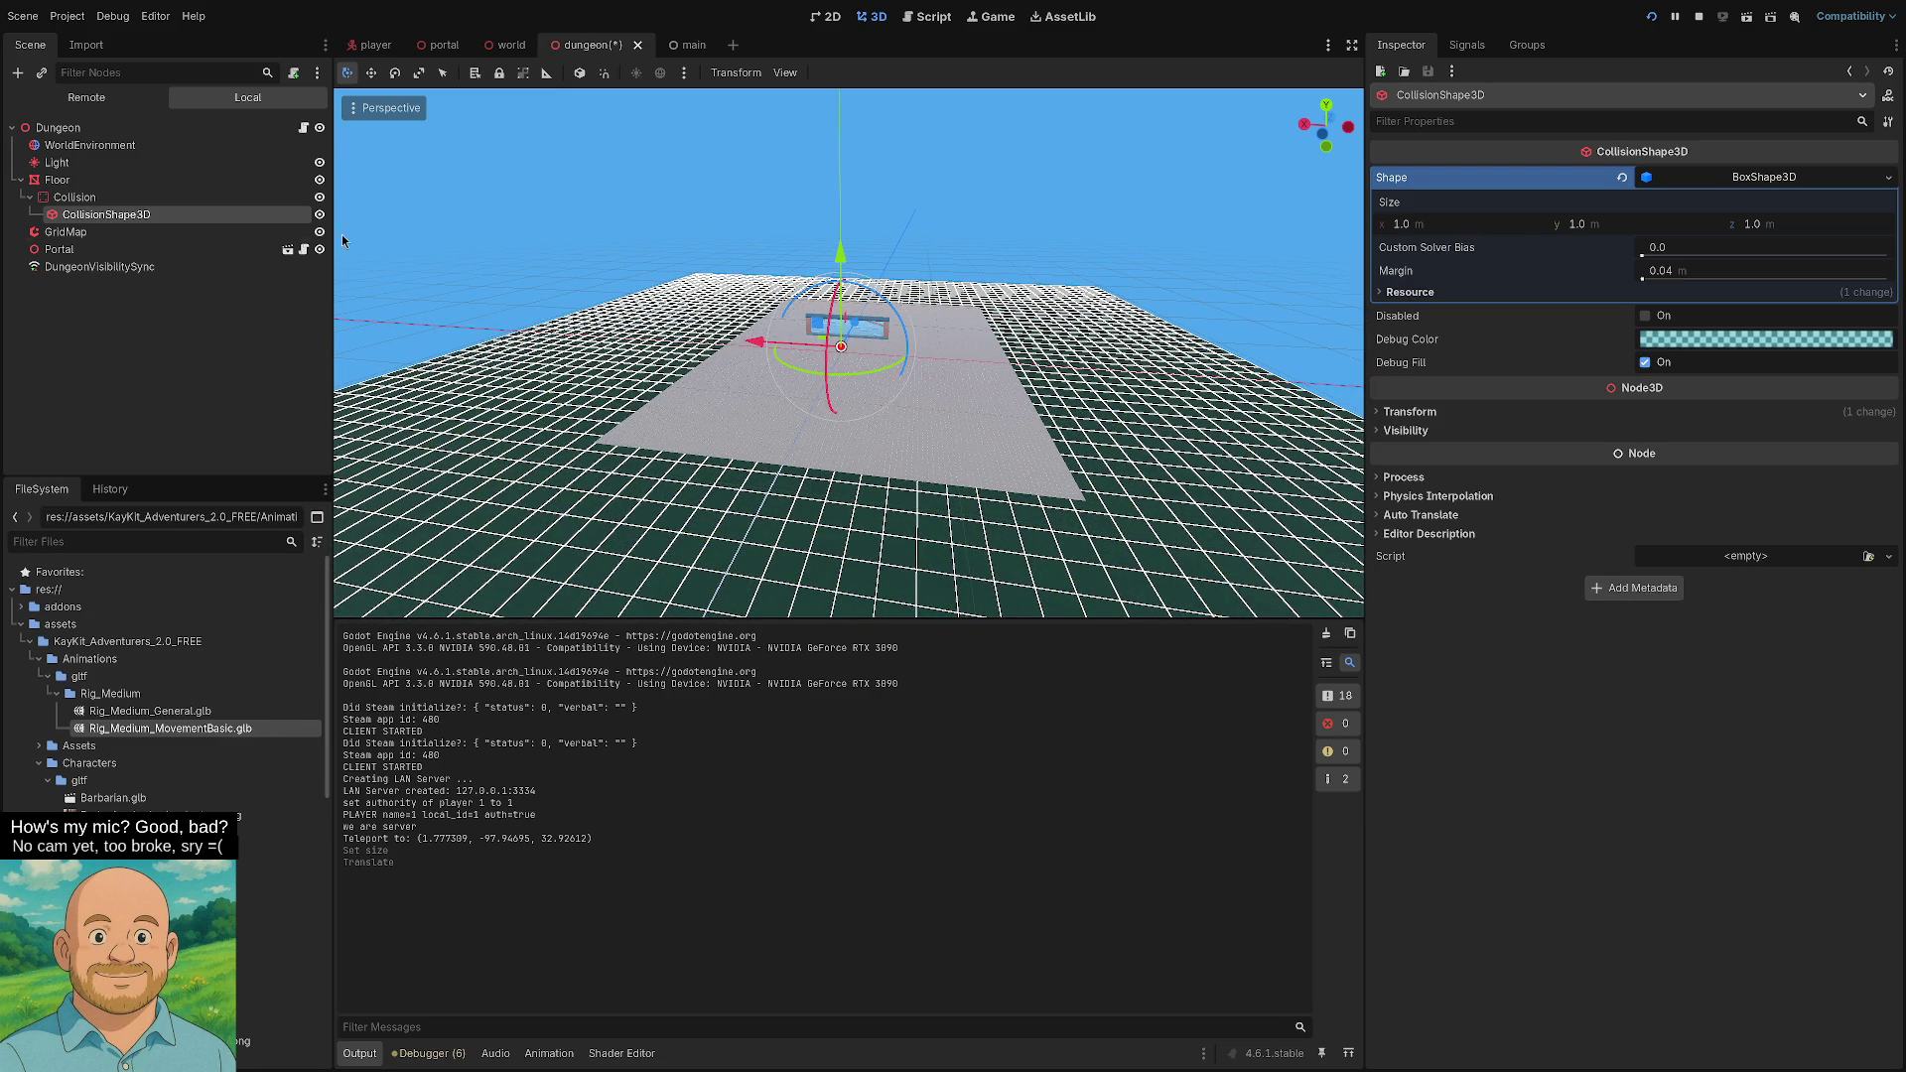
{"action": "left_click", "coordinate": [111, 217]}
- Reset the collision shape's position to 0, 0, 0 and set its x and z size to 500
{"action": "left_click", "coordinate": [1410, 412]}
{"action": "left_click", "coordinate": [1887, 434]}
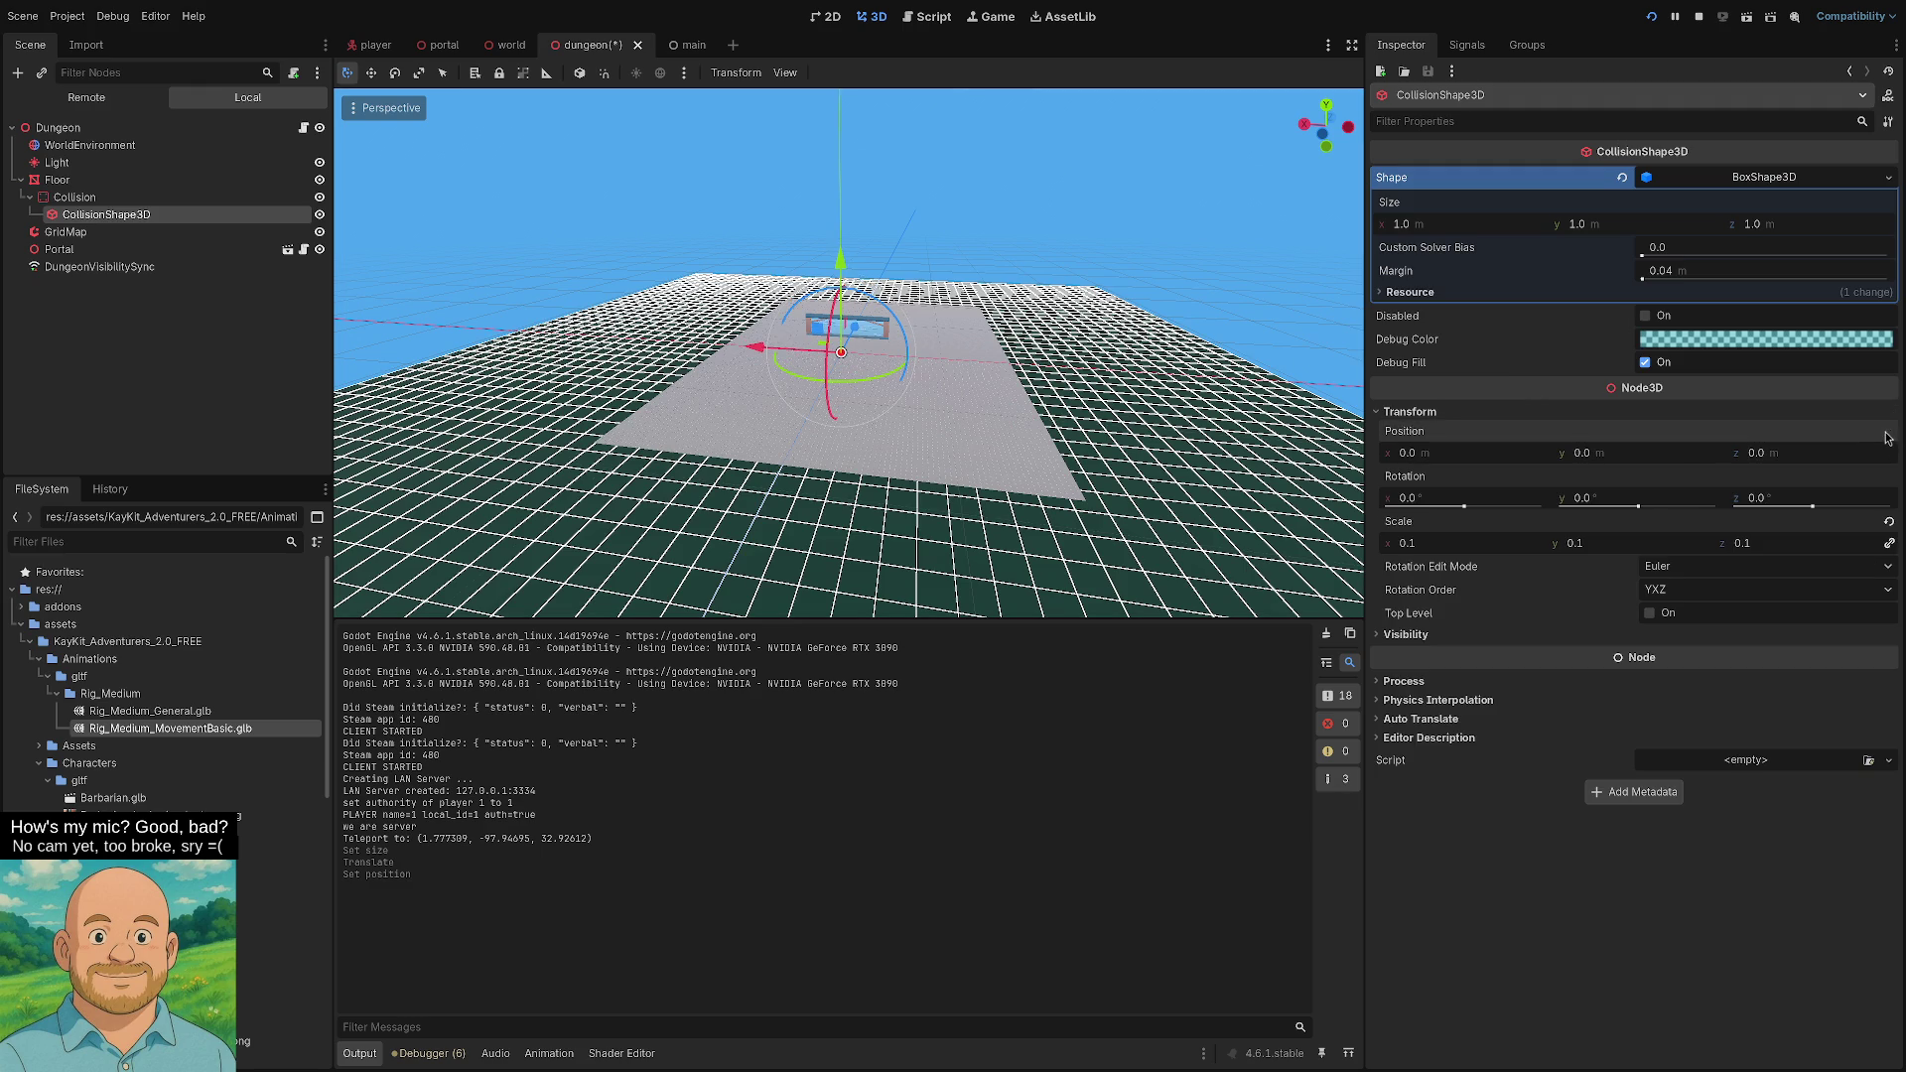
{"action": "left_click", "coordinate": [1450, 225]}
{"action": "type", "text": "500"}
{"action": "key", "text": "Tab"}
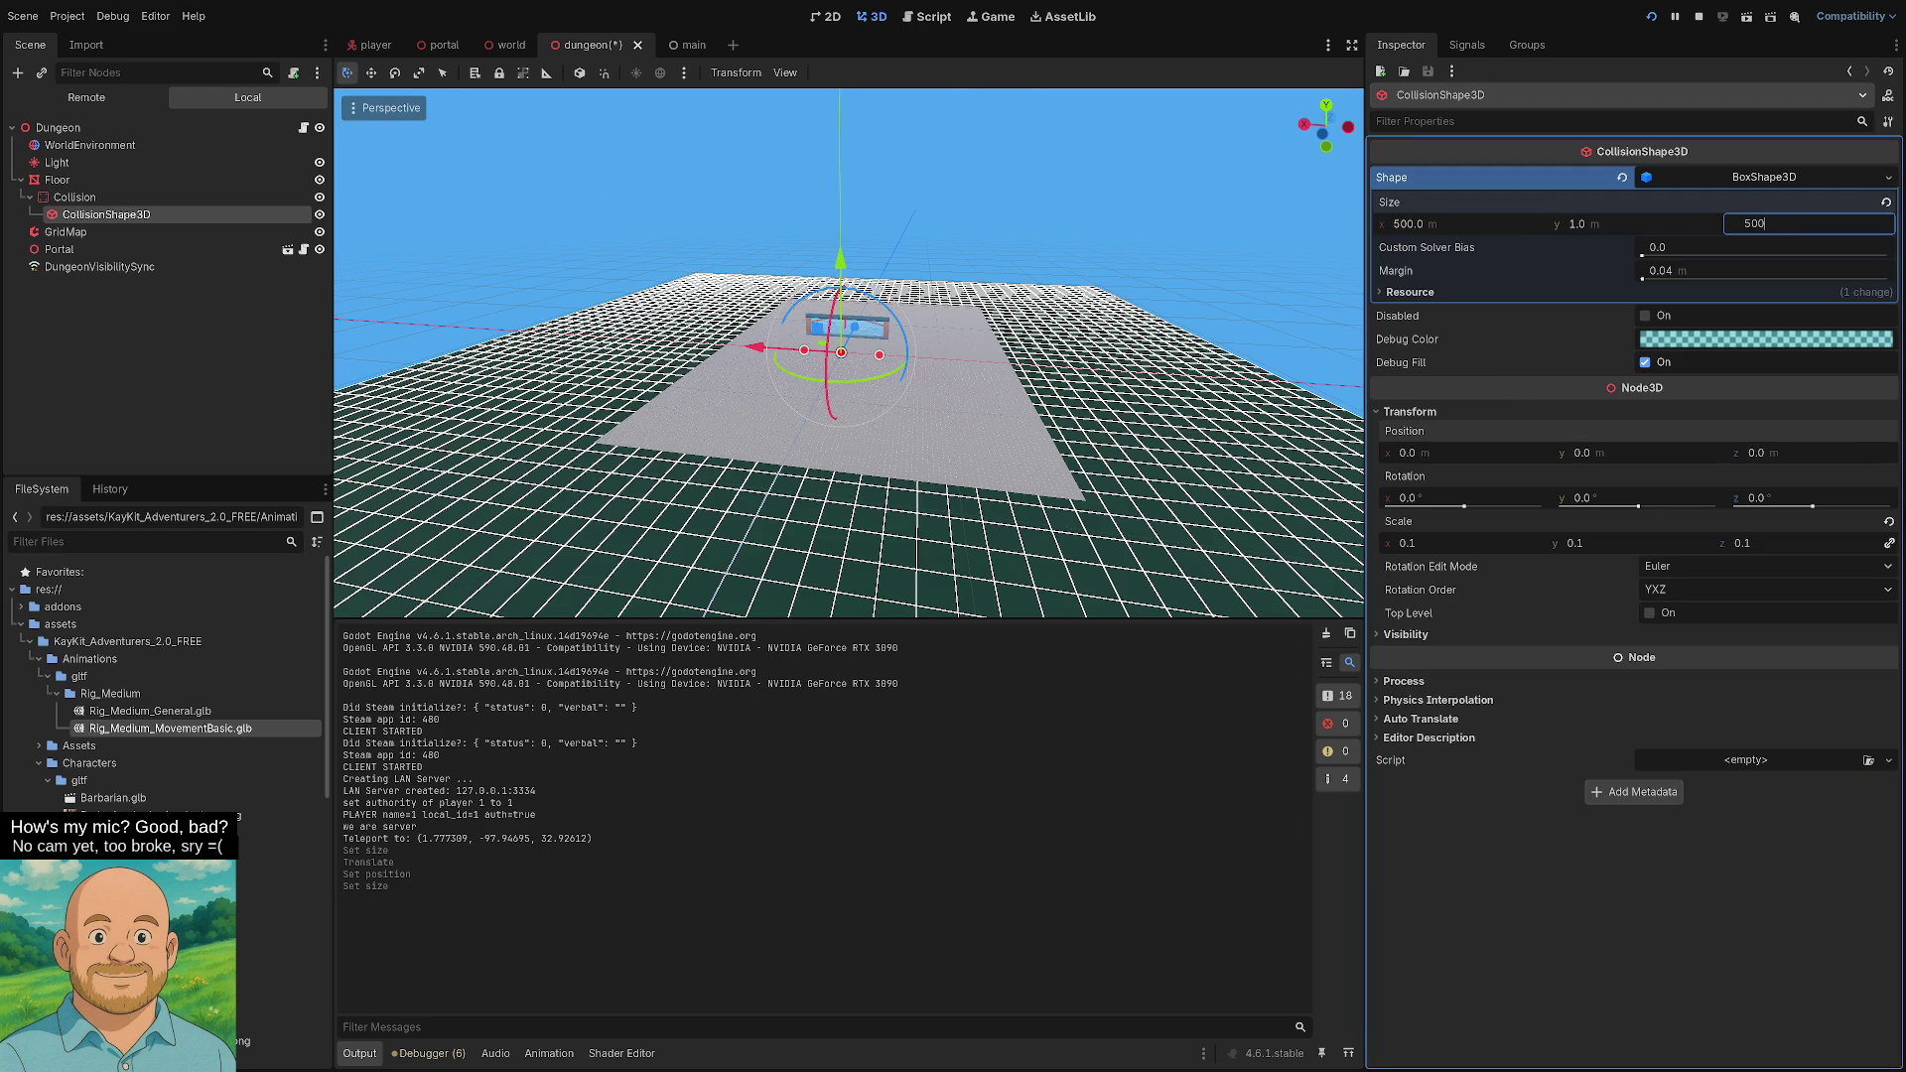
{"action": "key", "text": "Tab"}
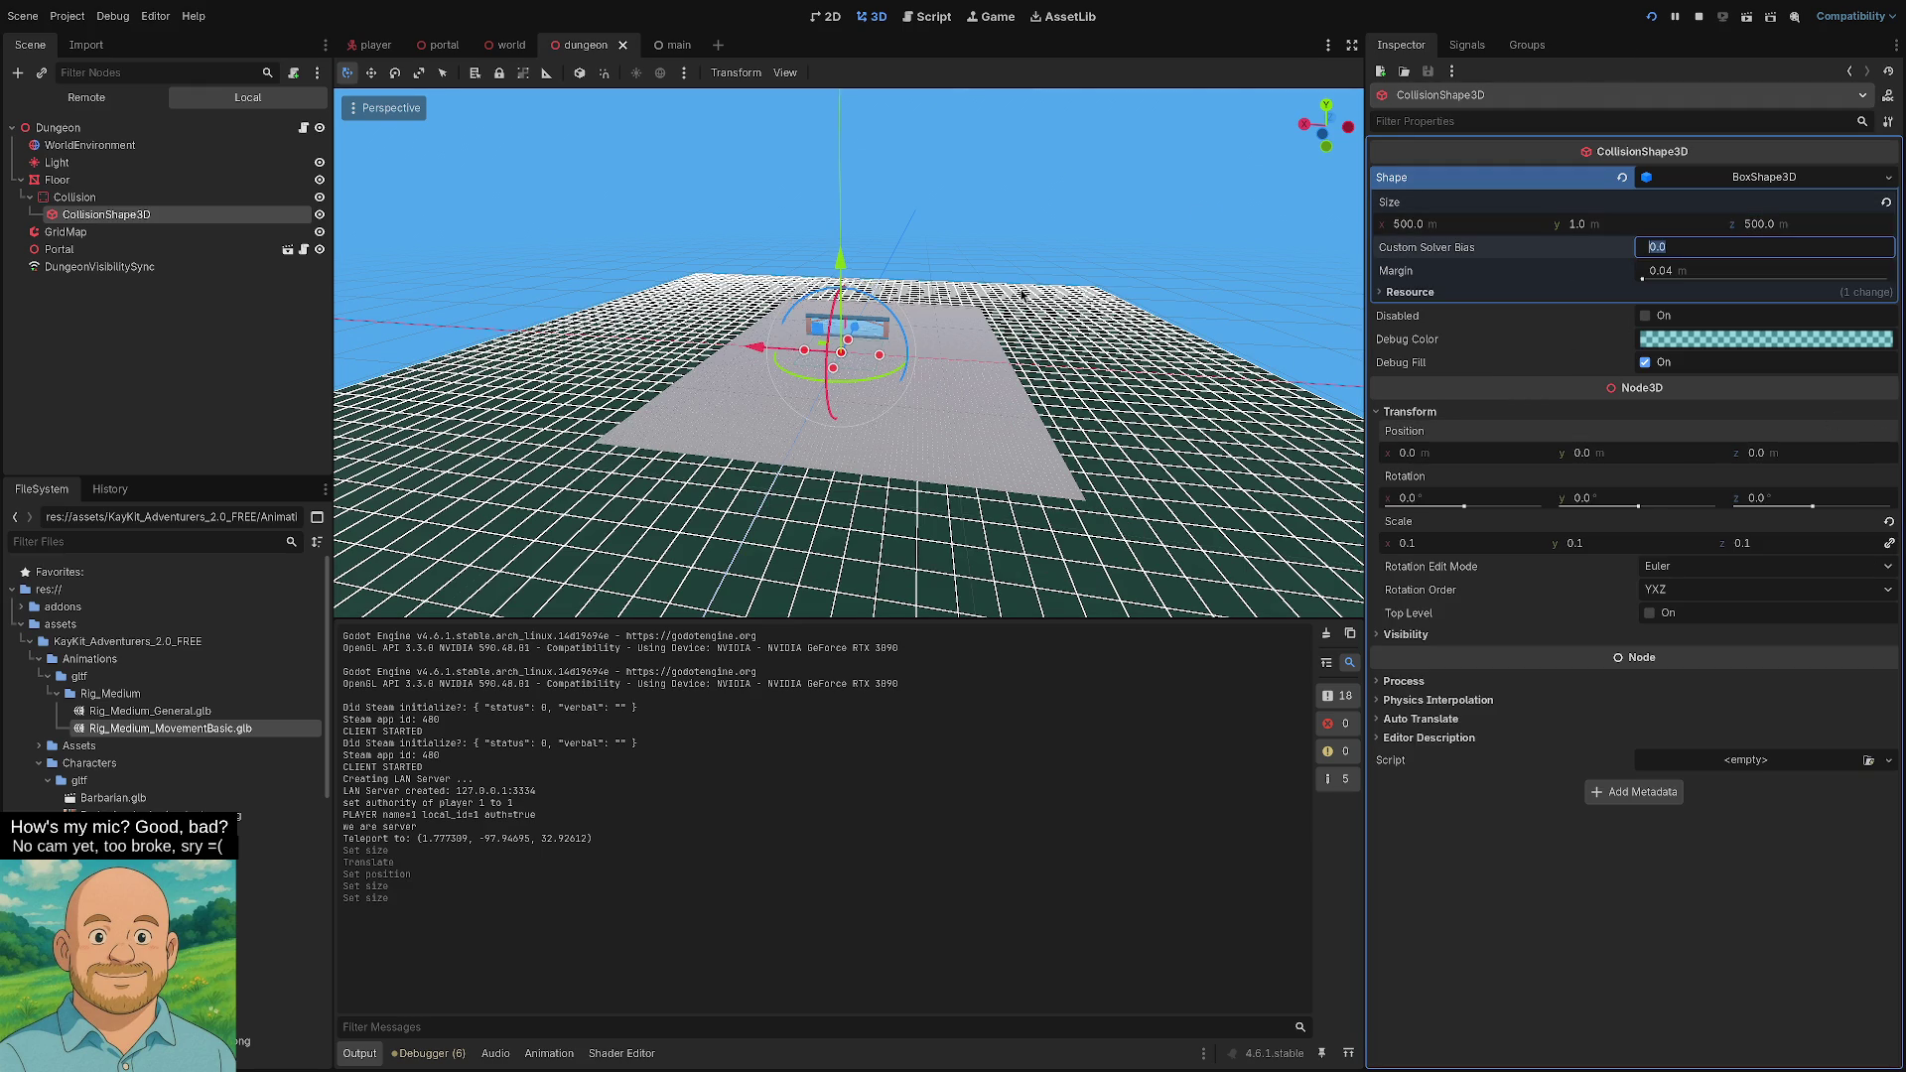
{"action": "left_click", "coordinate": [1656, 18]}
{"action": "left_click", "coordinate": [1653, 18]}
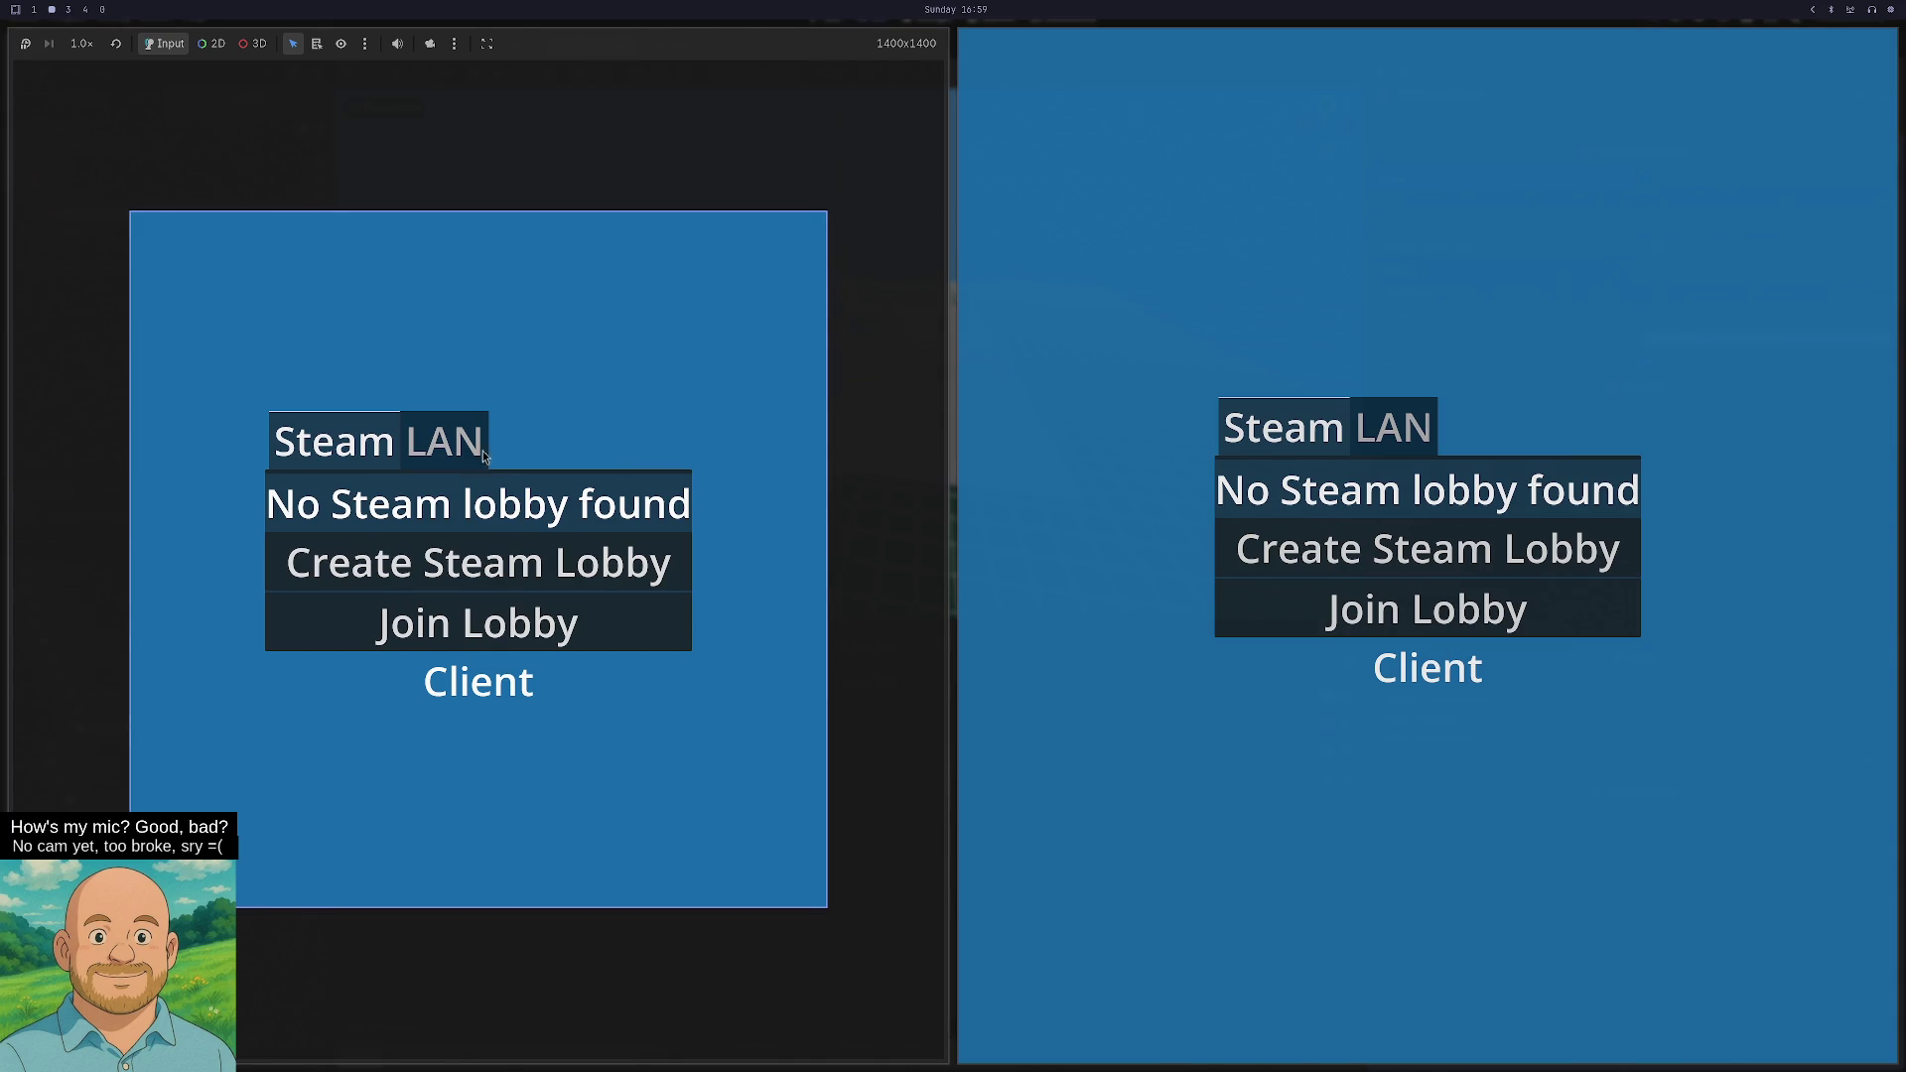
{"action": "left_click", "coordinate": [482, 450]}
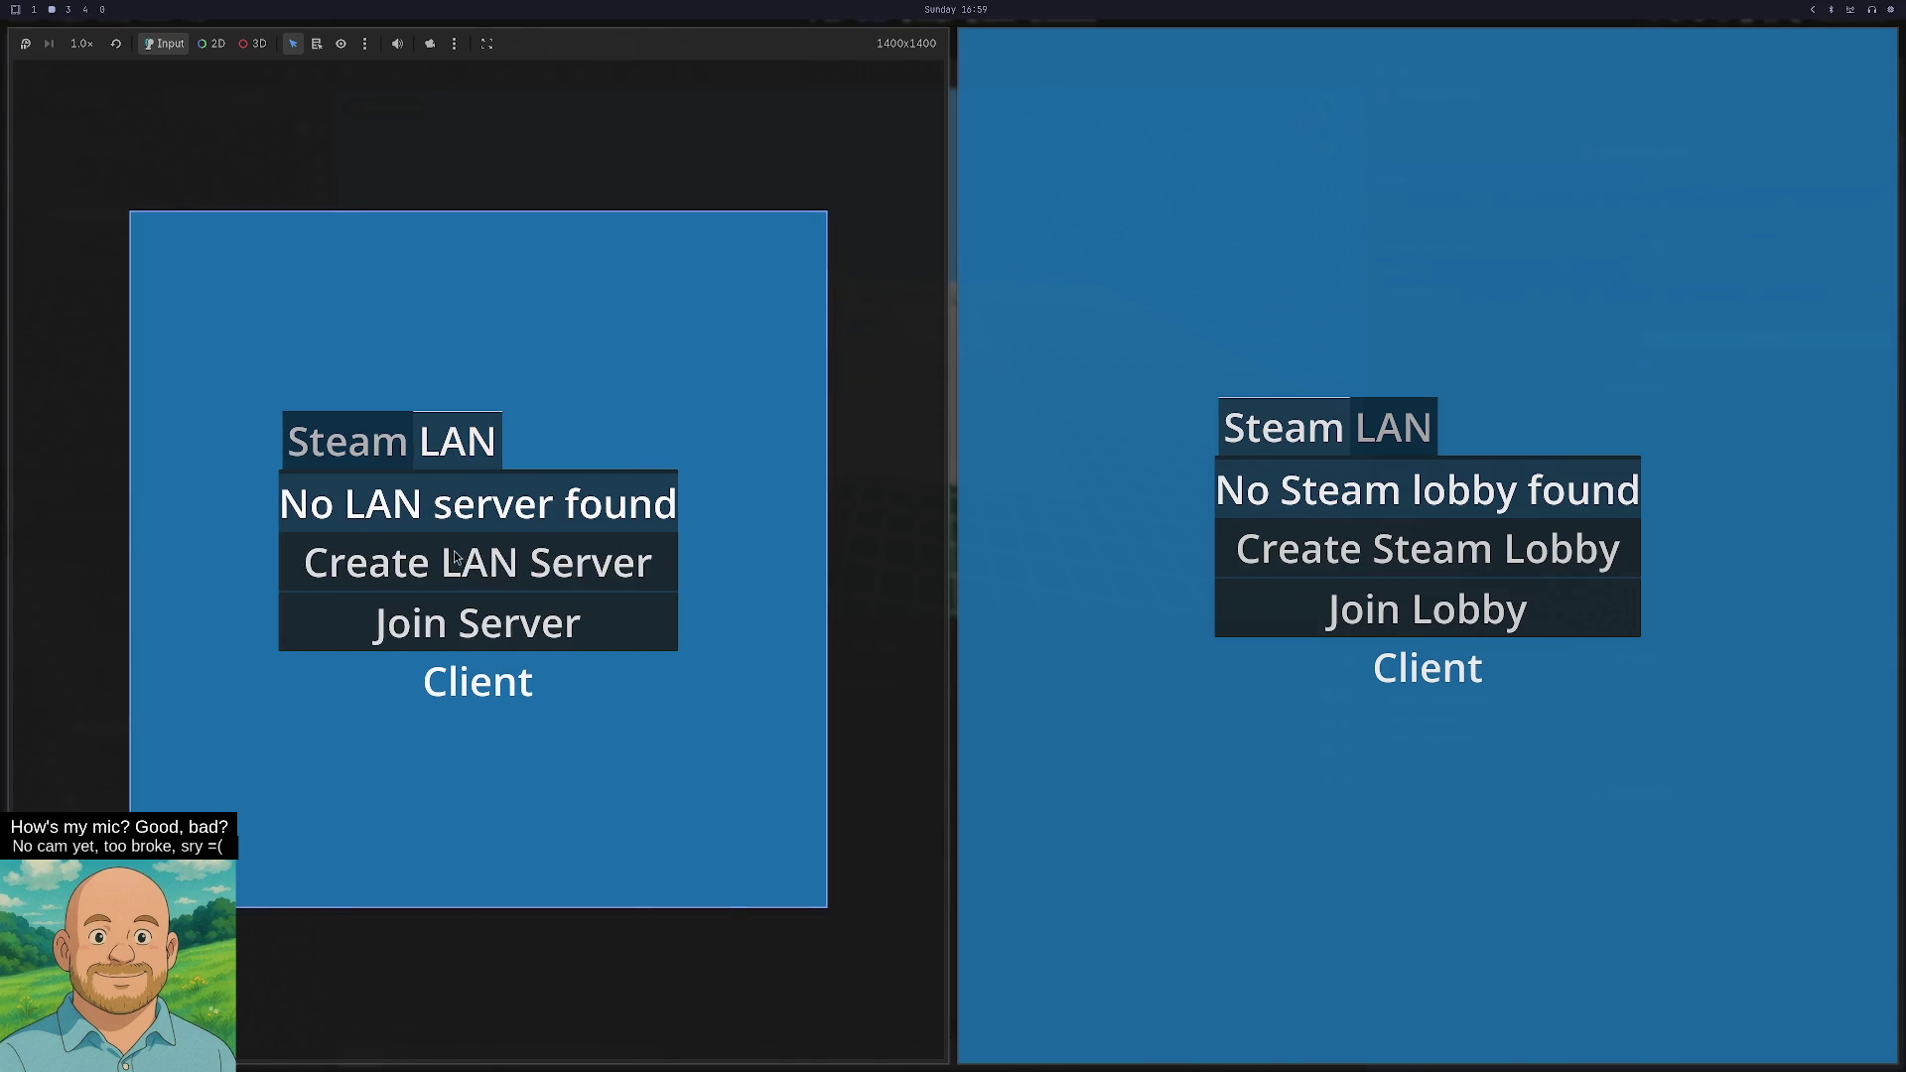
{"action": "left_click", "coordinate": [458, 559]}
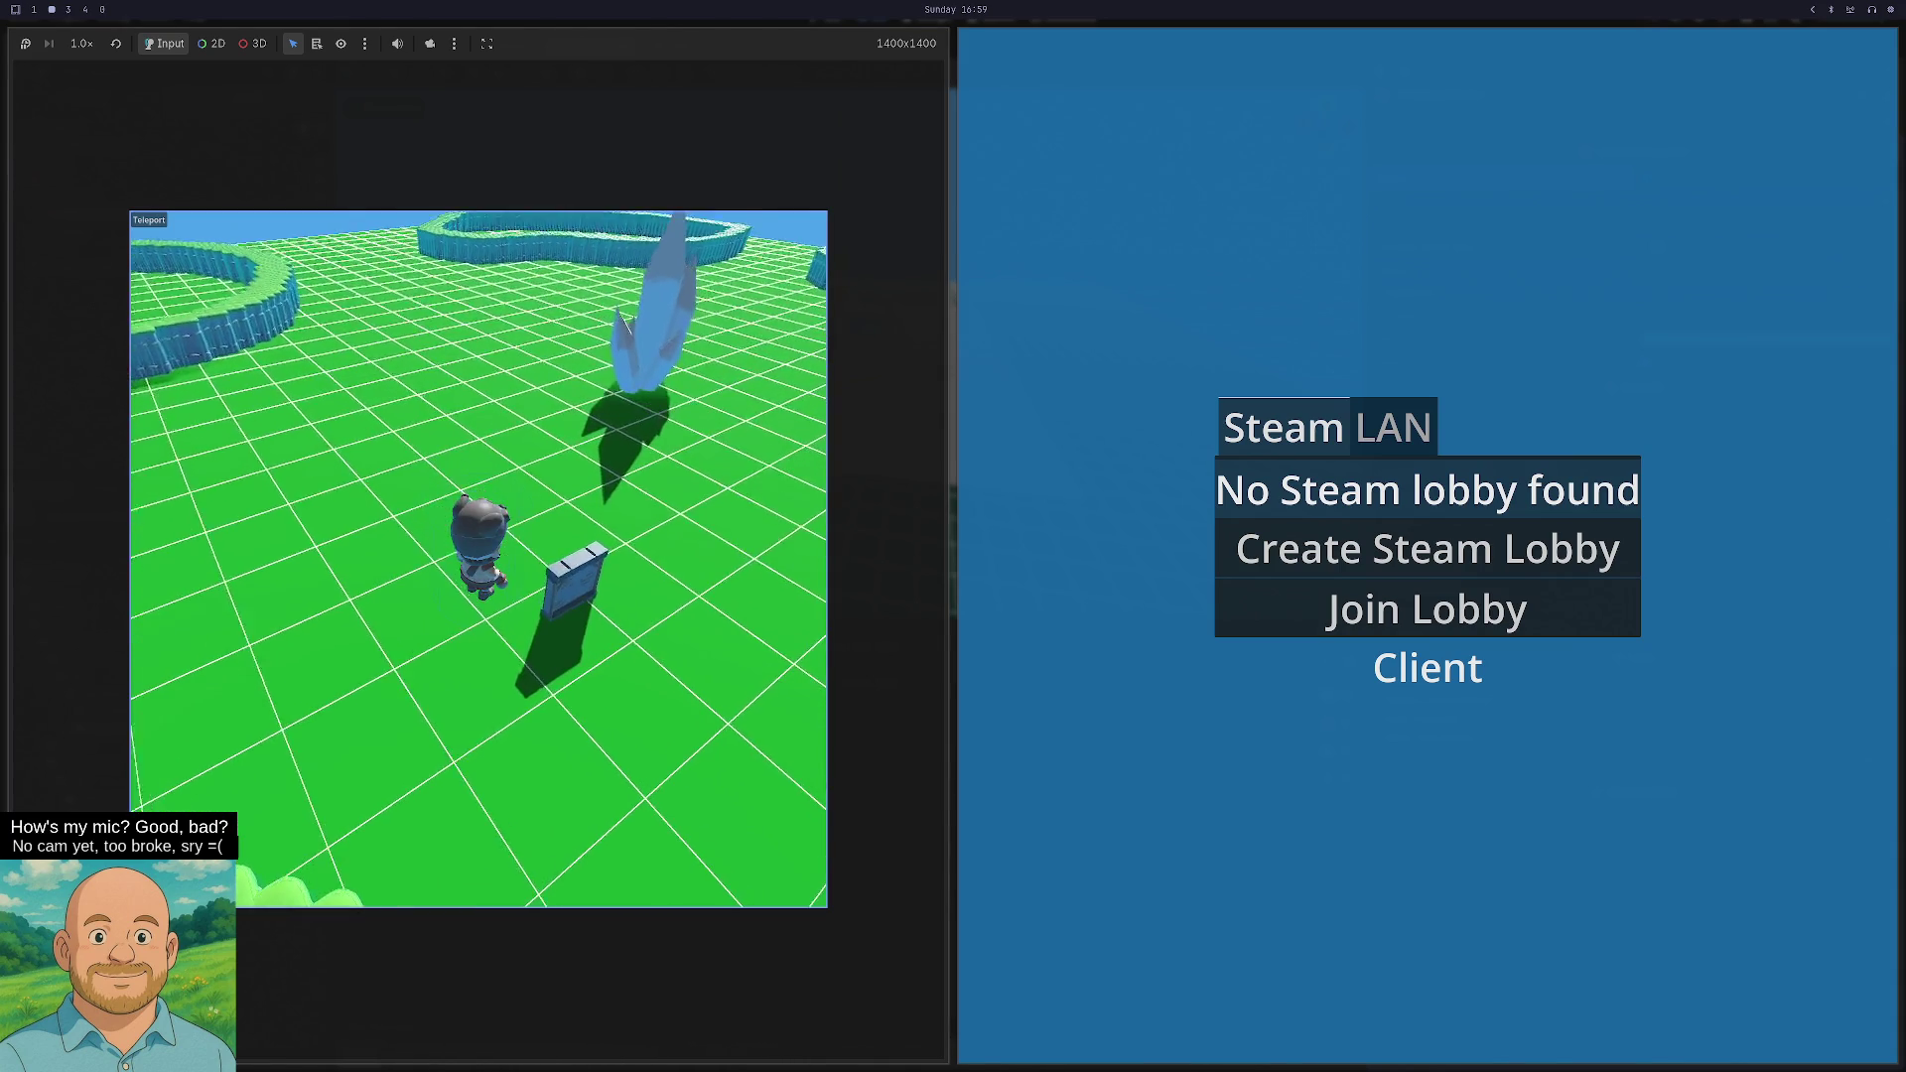
{"action": "key", "text": "w"}
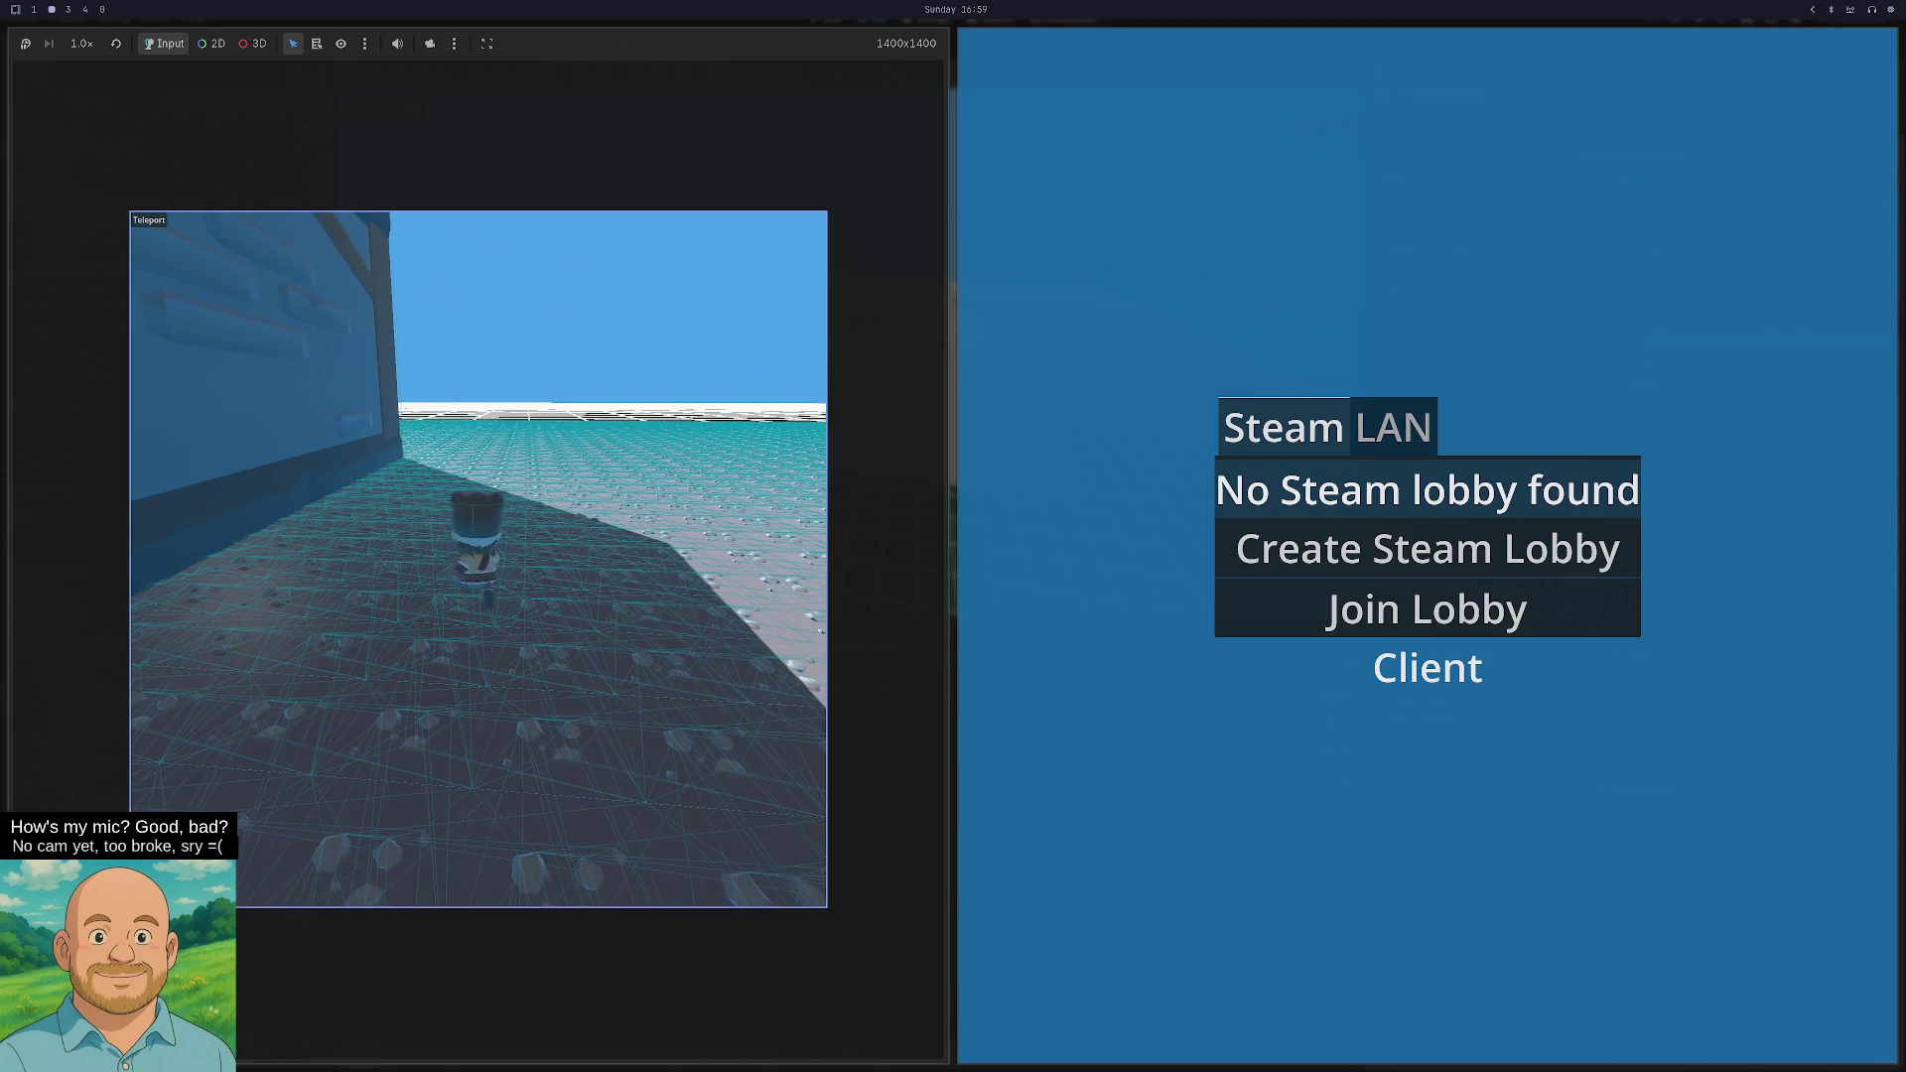
{"action": "key", "text": "w"}
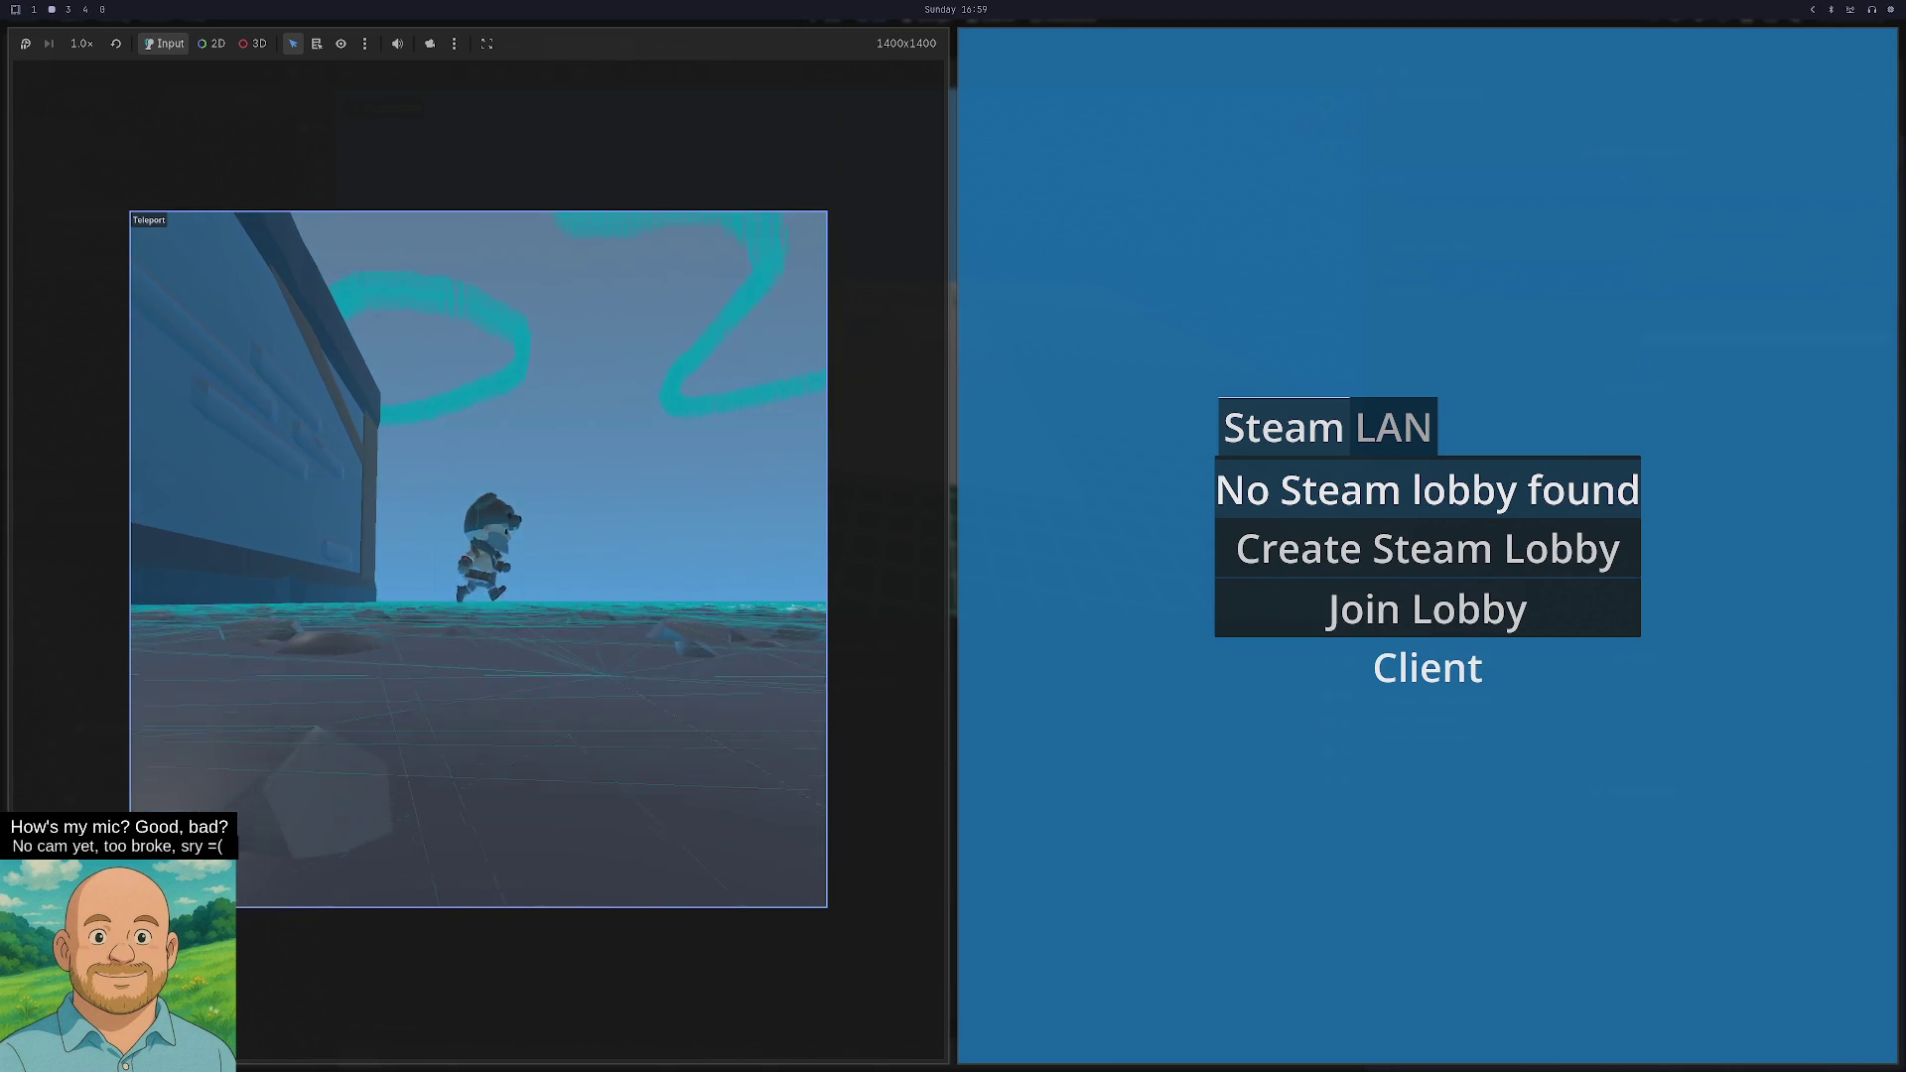
{"action": "key", "text": "w"}
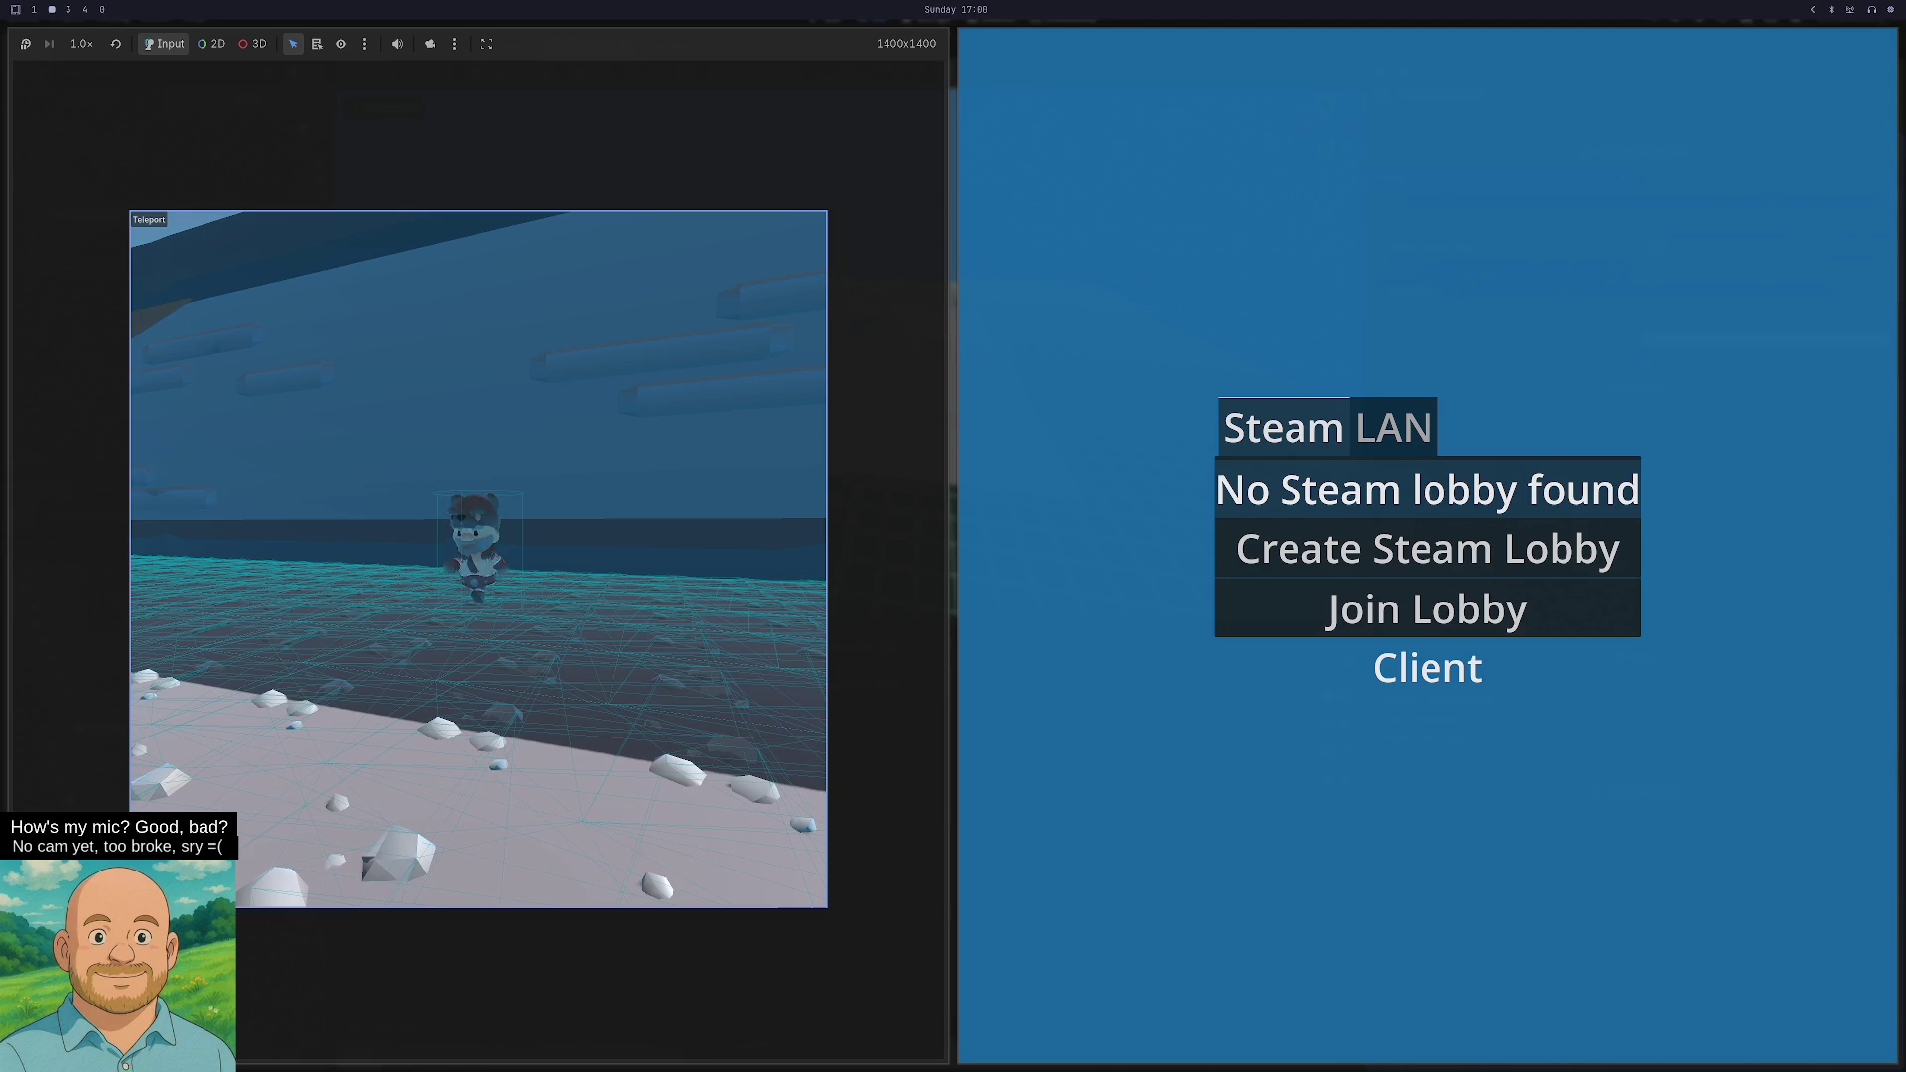
{"action": "key", "text": "F8"}
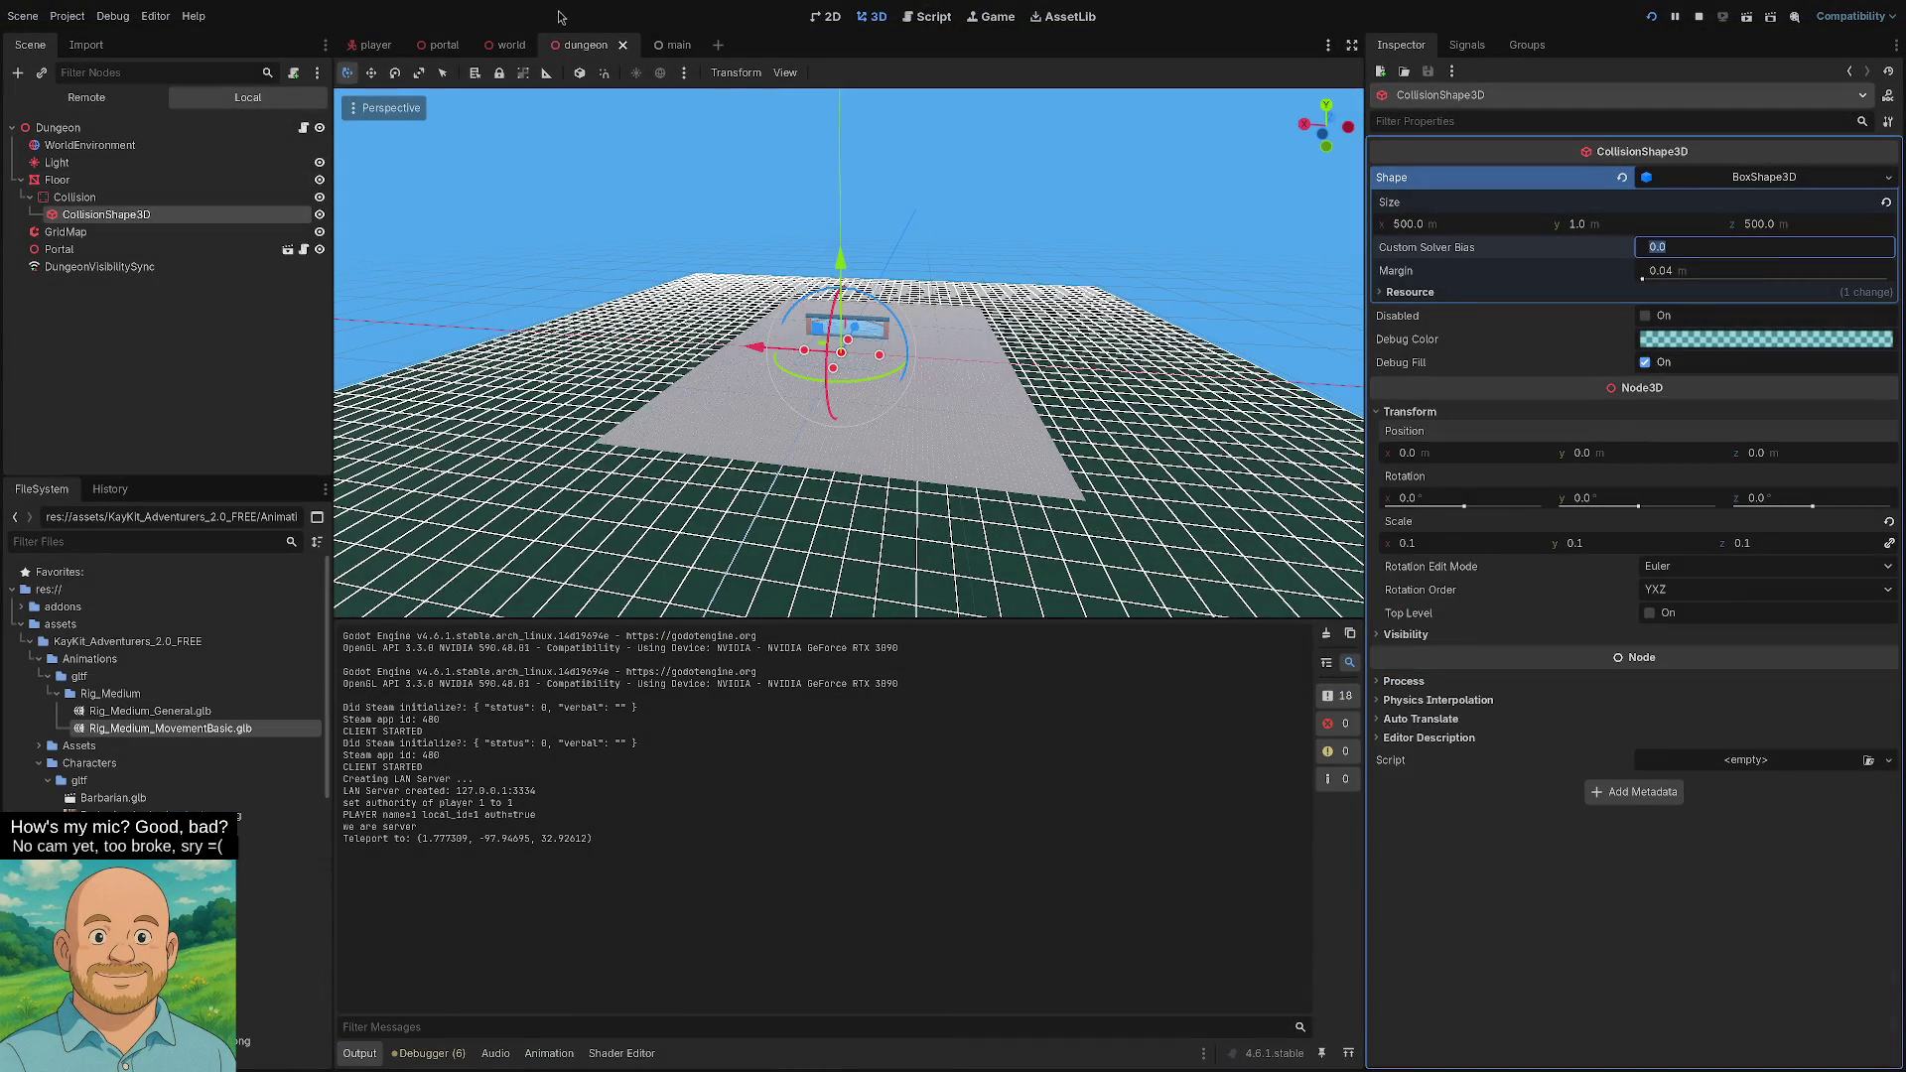
- In the player scene, give the CollisionShape3D a new CapsuleShape3D
{"action": "left_click", "coordinate": [375, 45]}
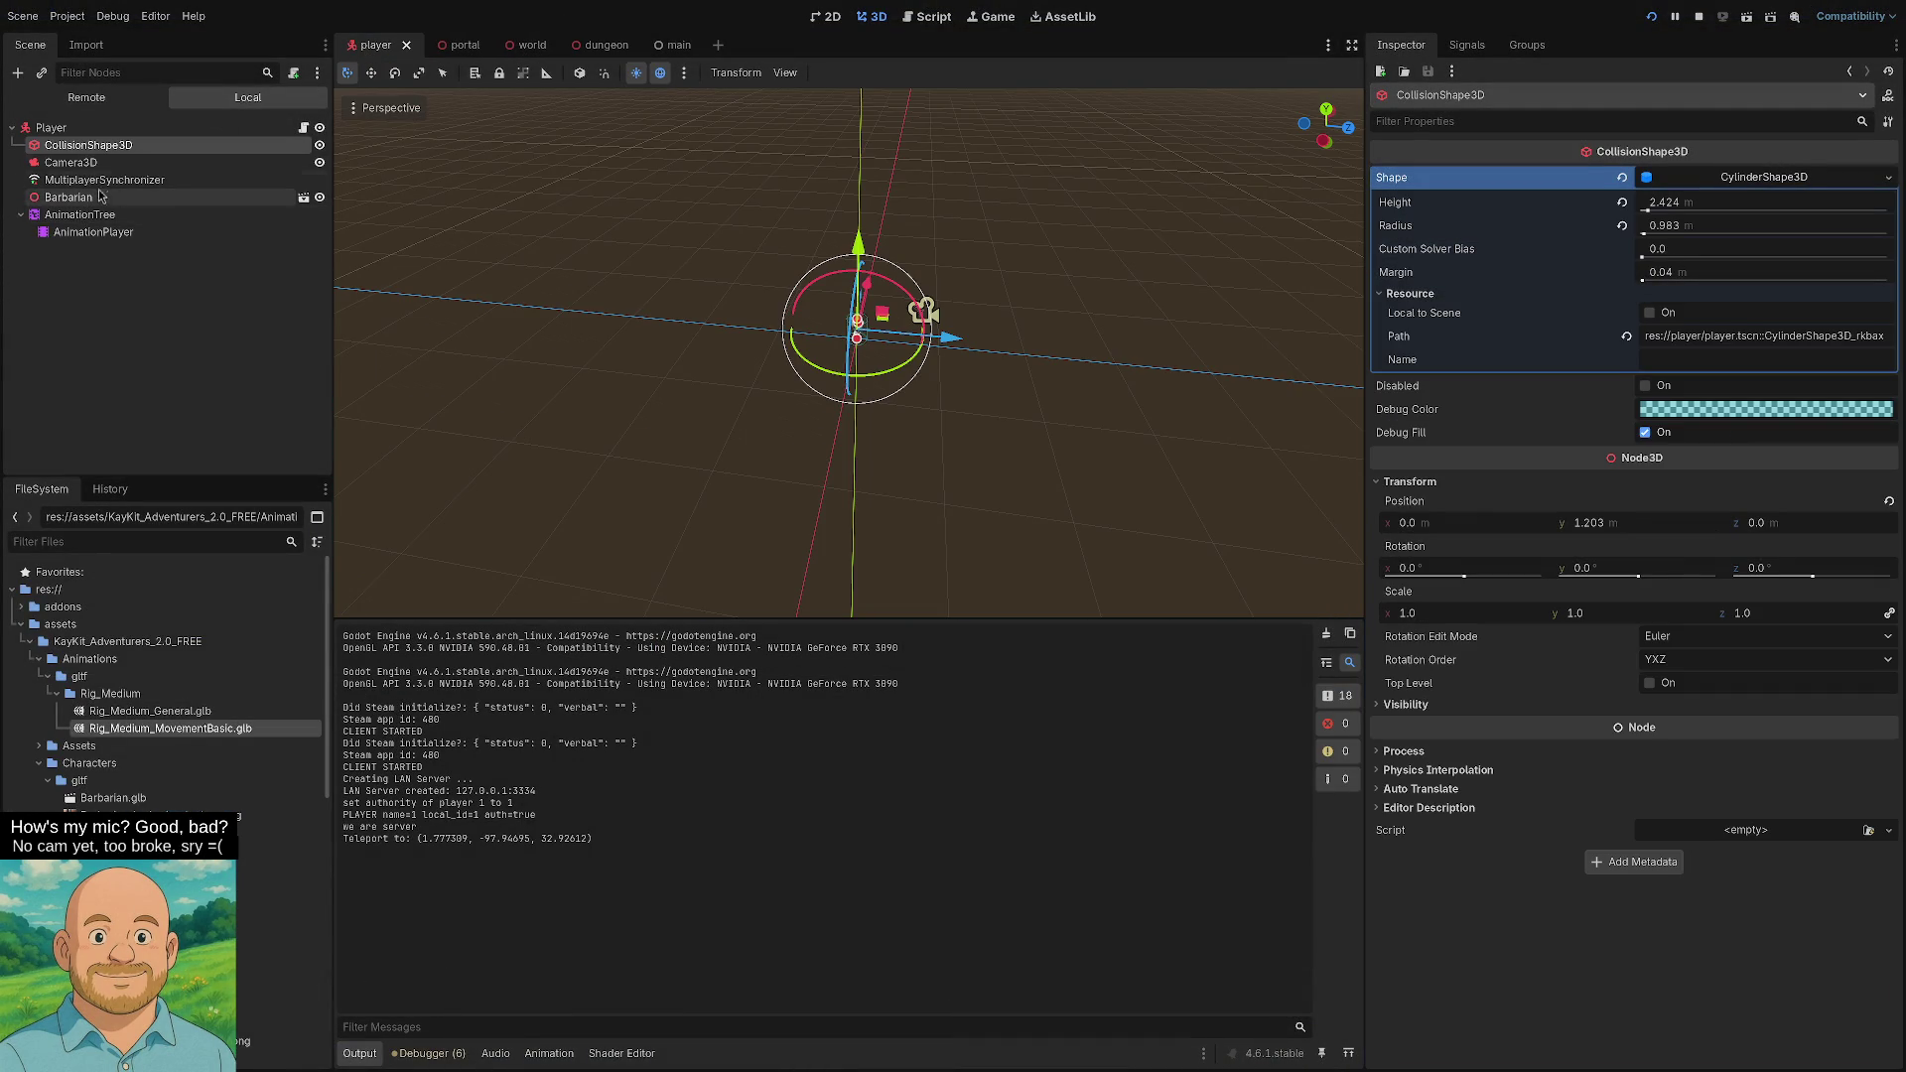
{"action": "scroll", "coordinate": [874, 477], "scroll_direction": "up", "scroll_amount": 5}
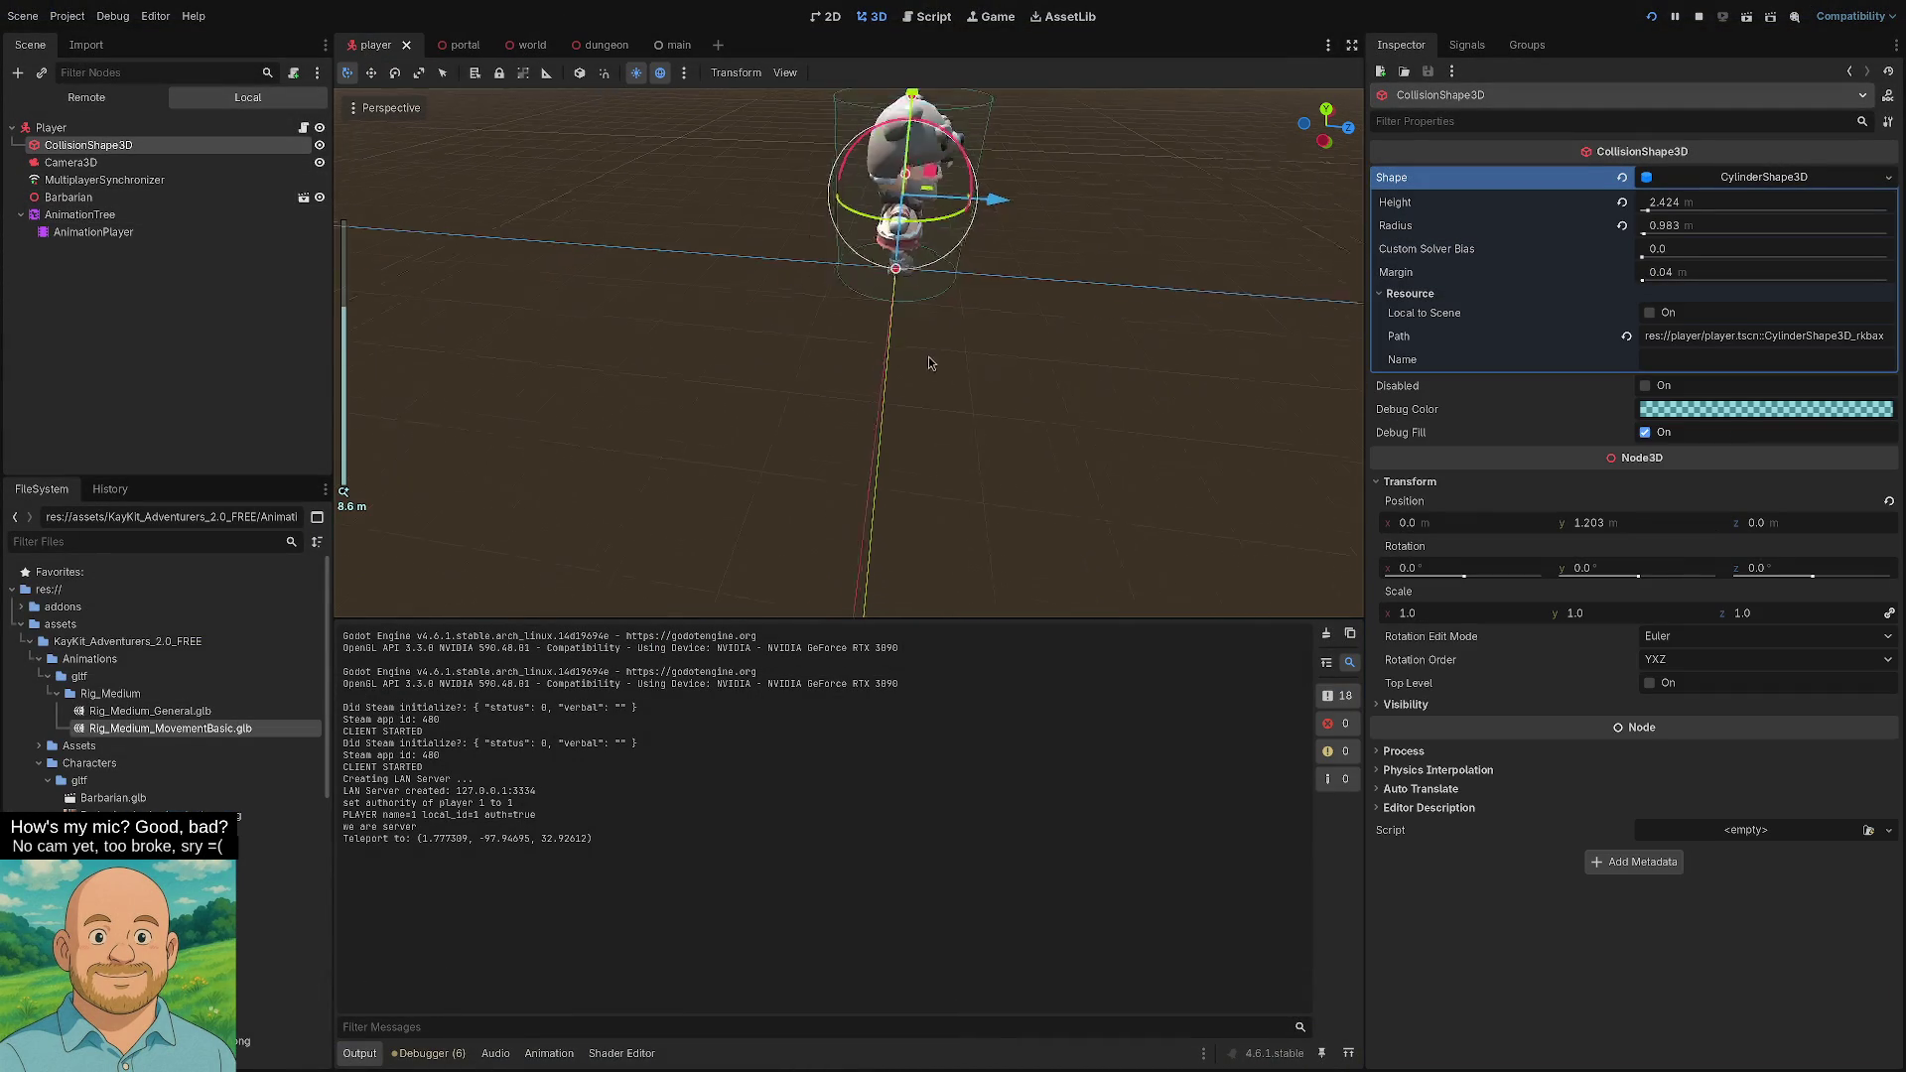
{"action": "left_click", "coordinate": [1772, 179]}
{"action": "left_click", "coordinate": [1733, 178]}
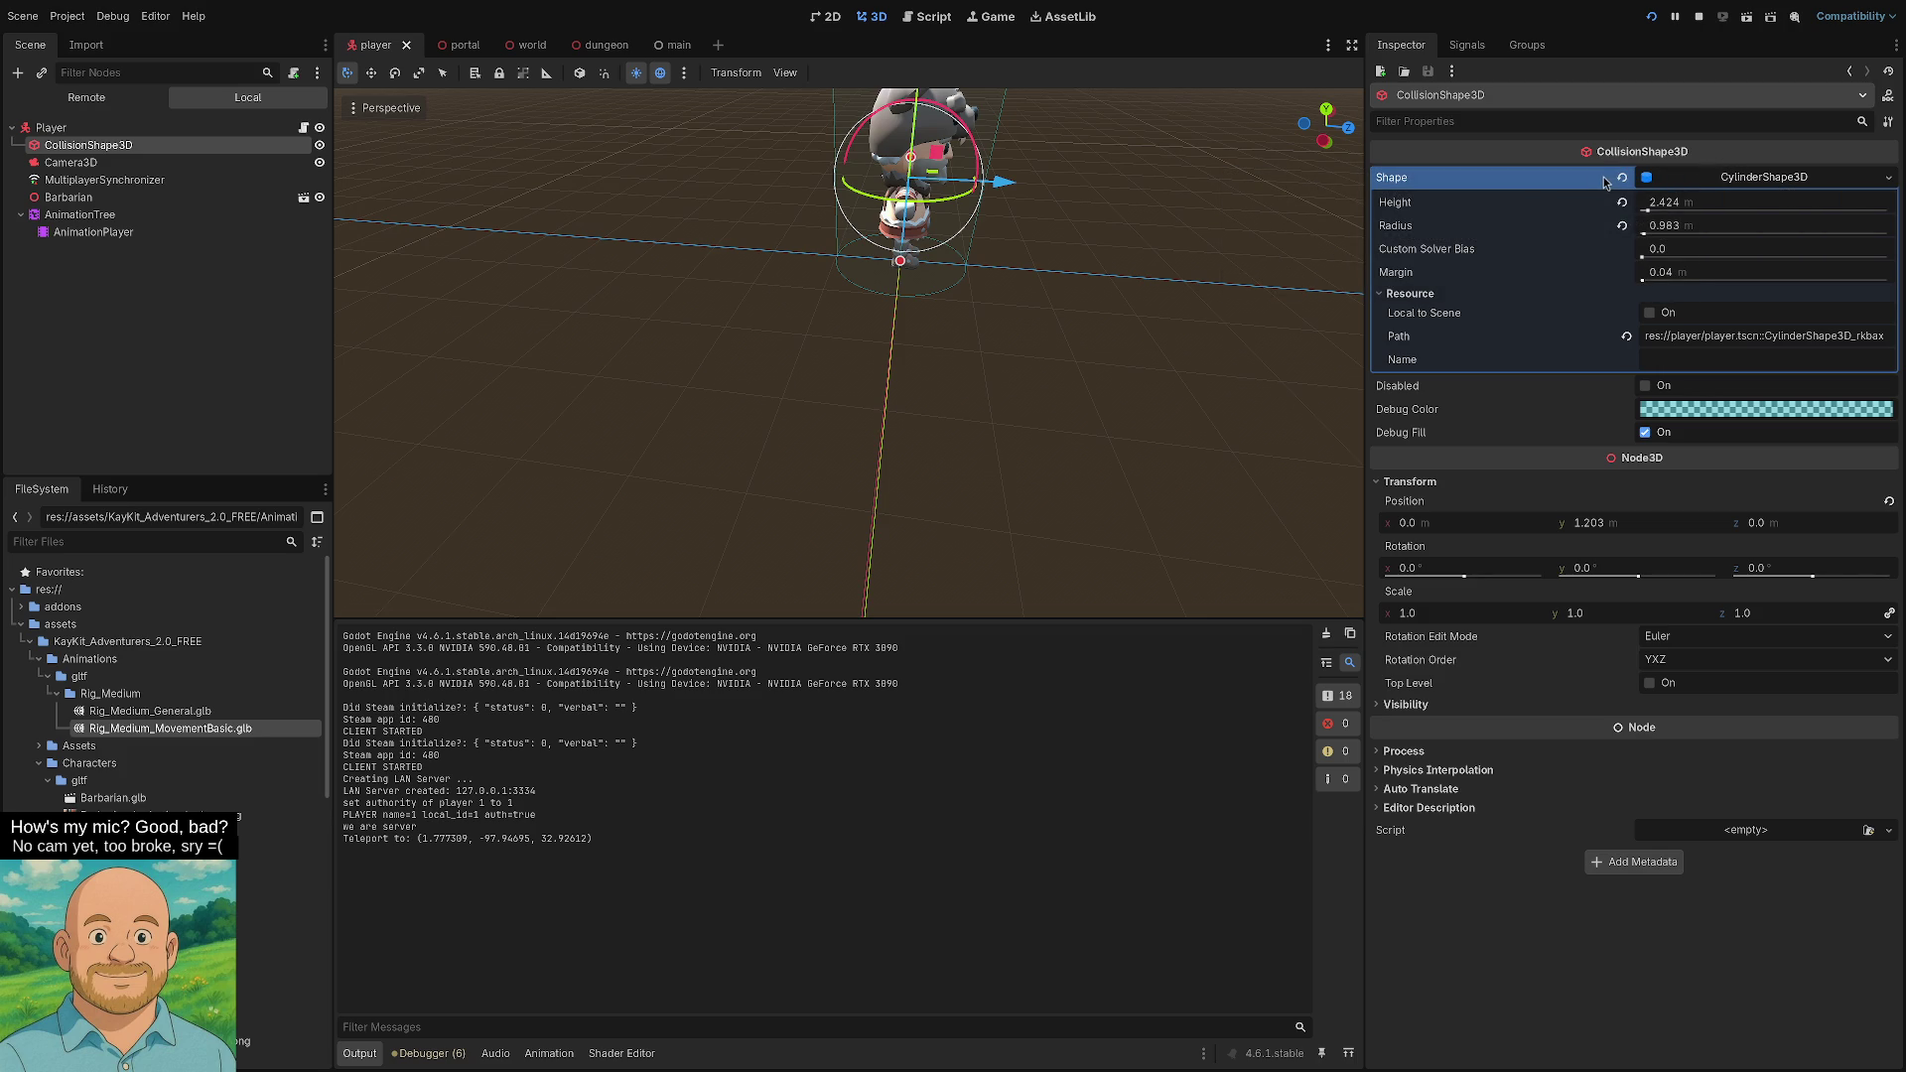
{"action": "left_click", "coordinate": [1888, 176]}
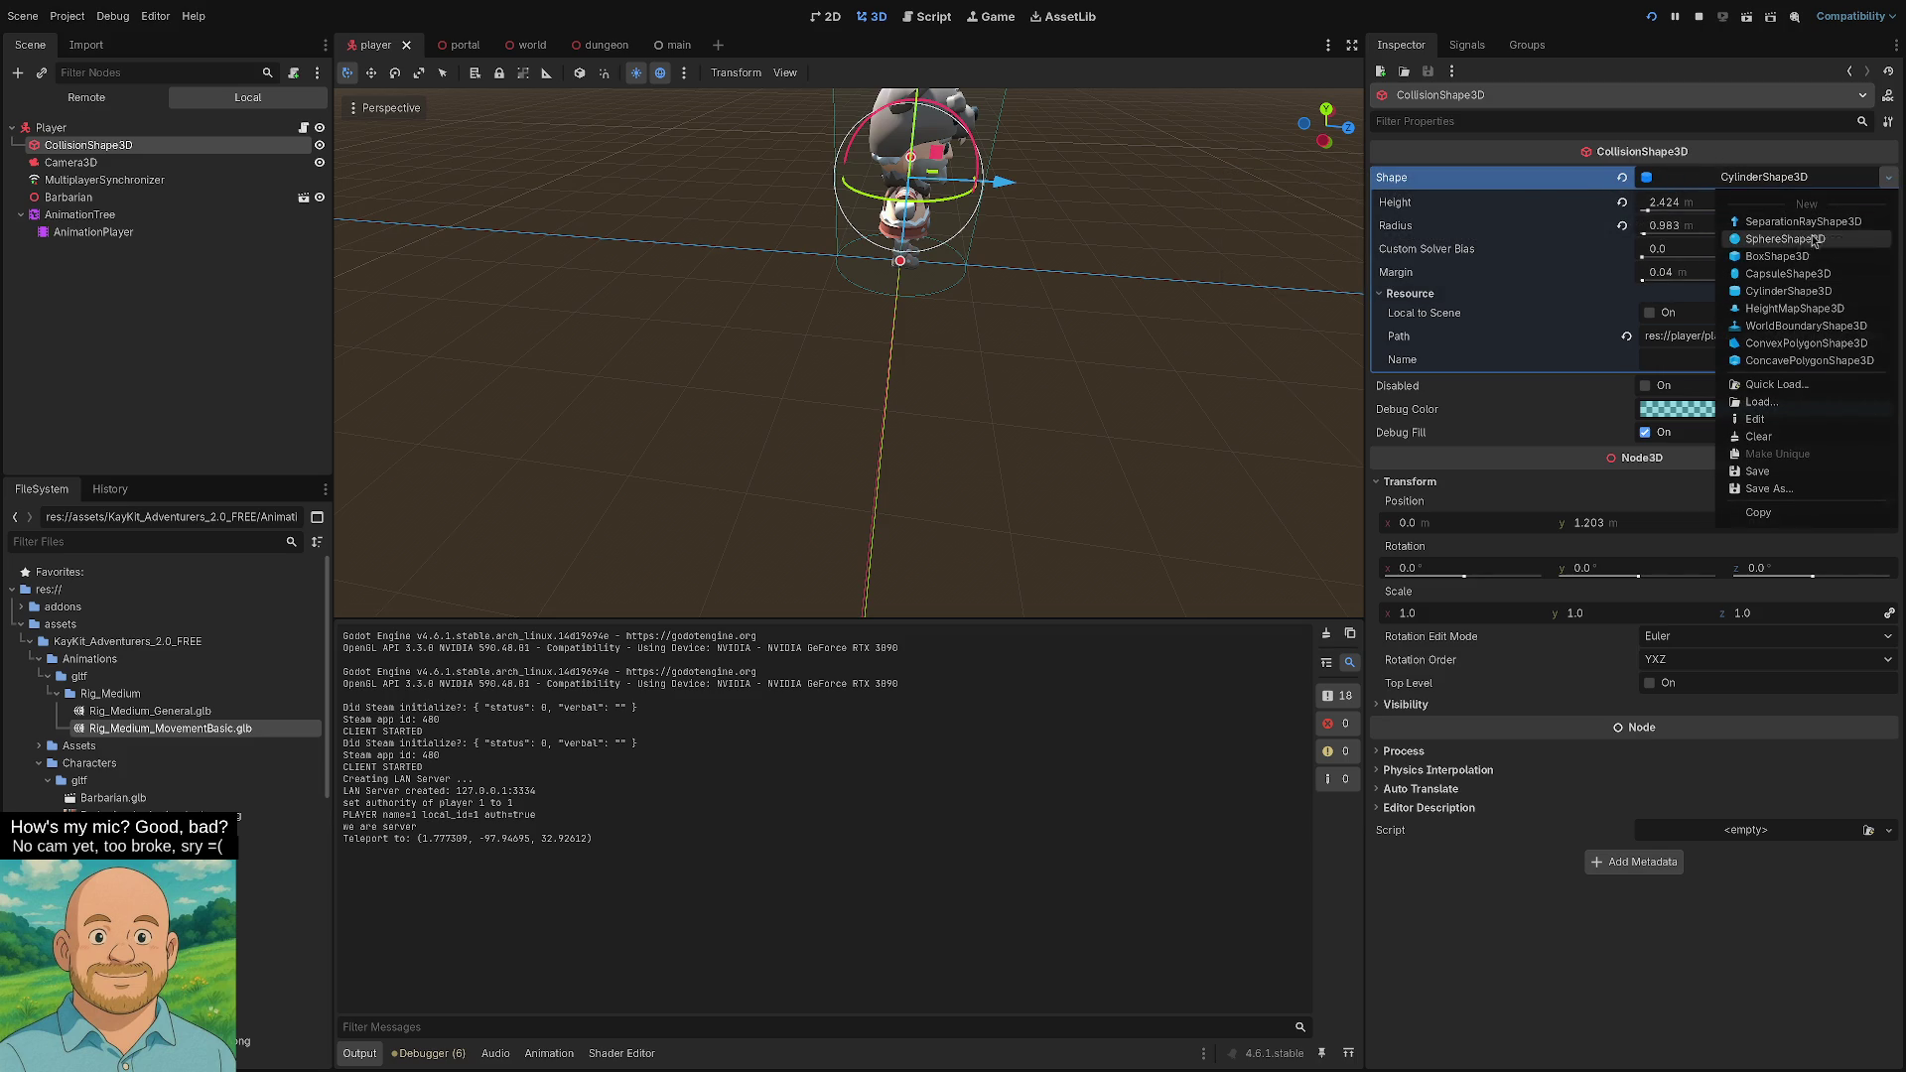
{"action": "left_click", "coordinate": [1780, 274]}
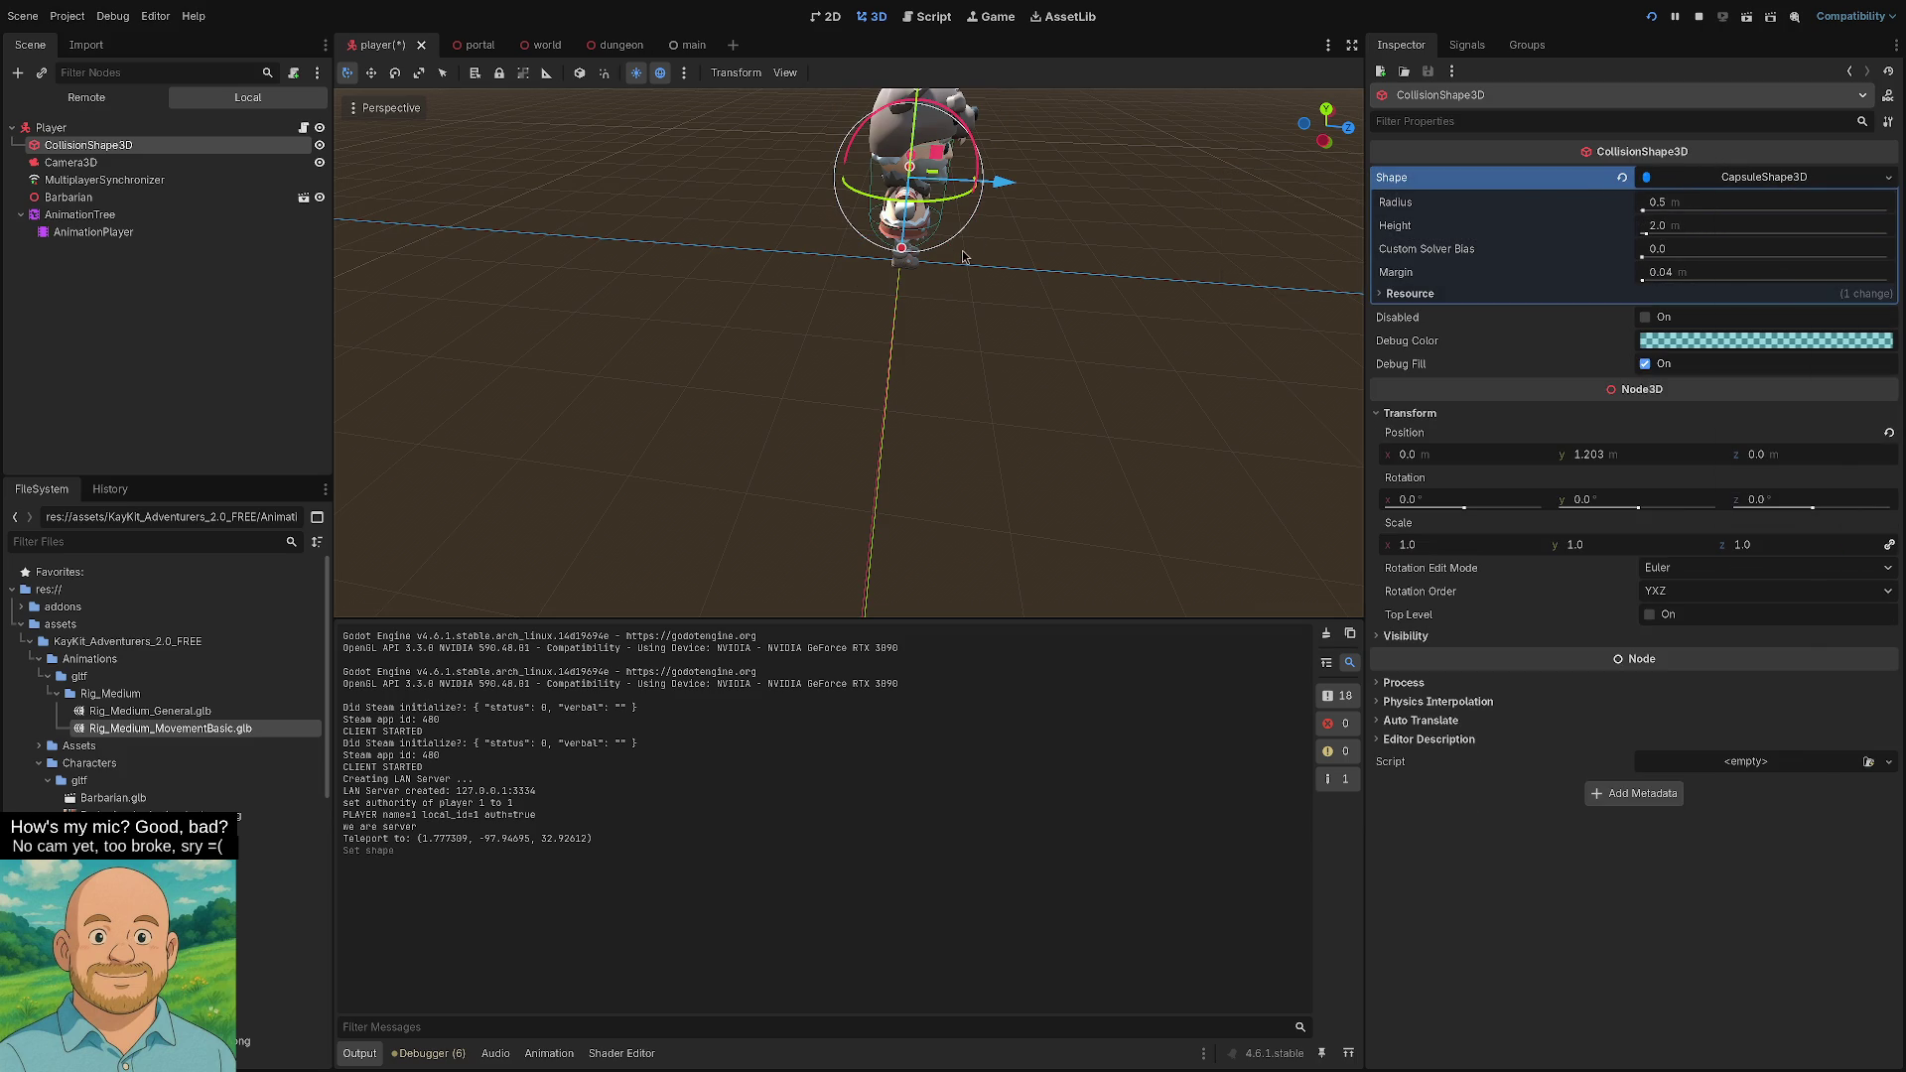
- Fit the capsule around the character from the front: radius 0.676 m, height 2.845 m
{"action": "left_click_drag", "start_coordinate": [905, 253], "coordinate": [899, 281]}
{"action": "scroll", "coordinate": [988, 267], "scroll_direction": "down", "scroll_amount": 2}
{"action": "scroll", "coordinate": [987, 267], "scroll_direction": "down", "scroll_amount": 1}
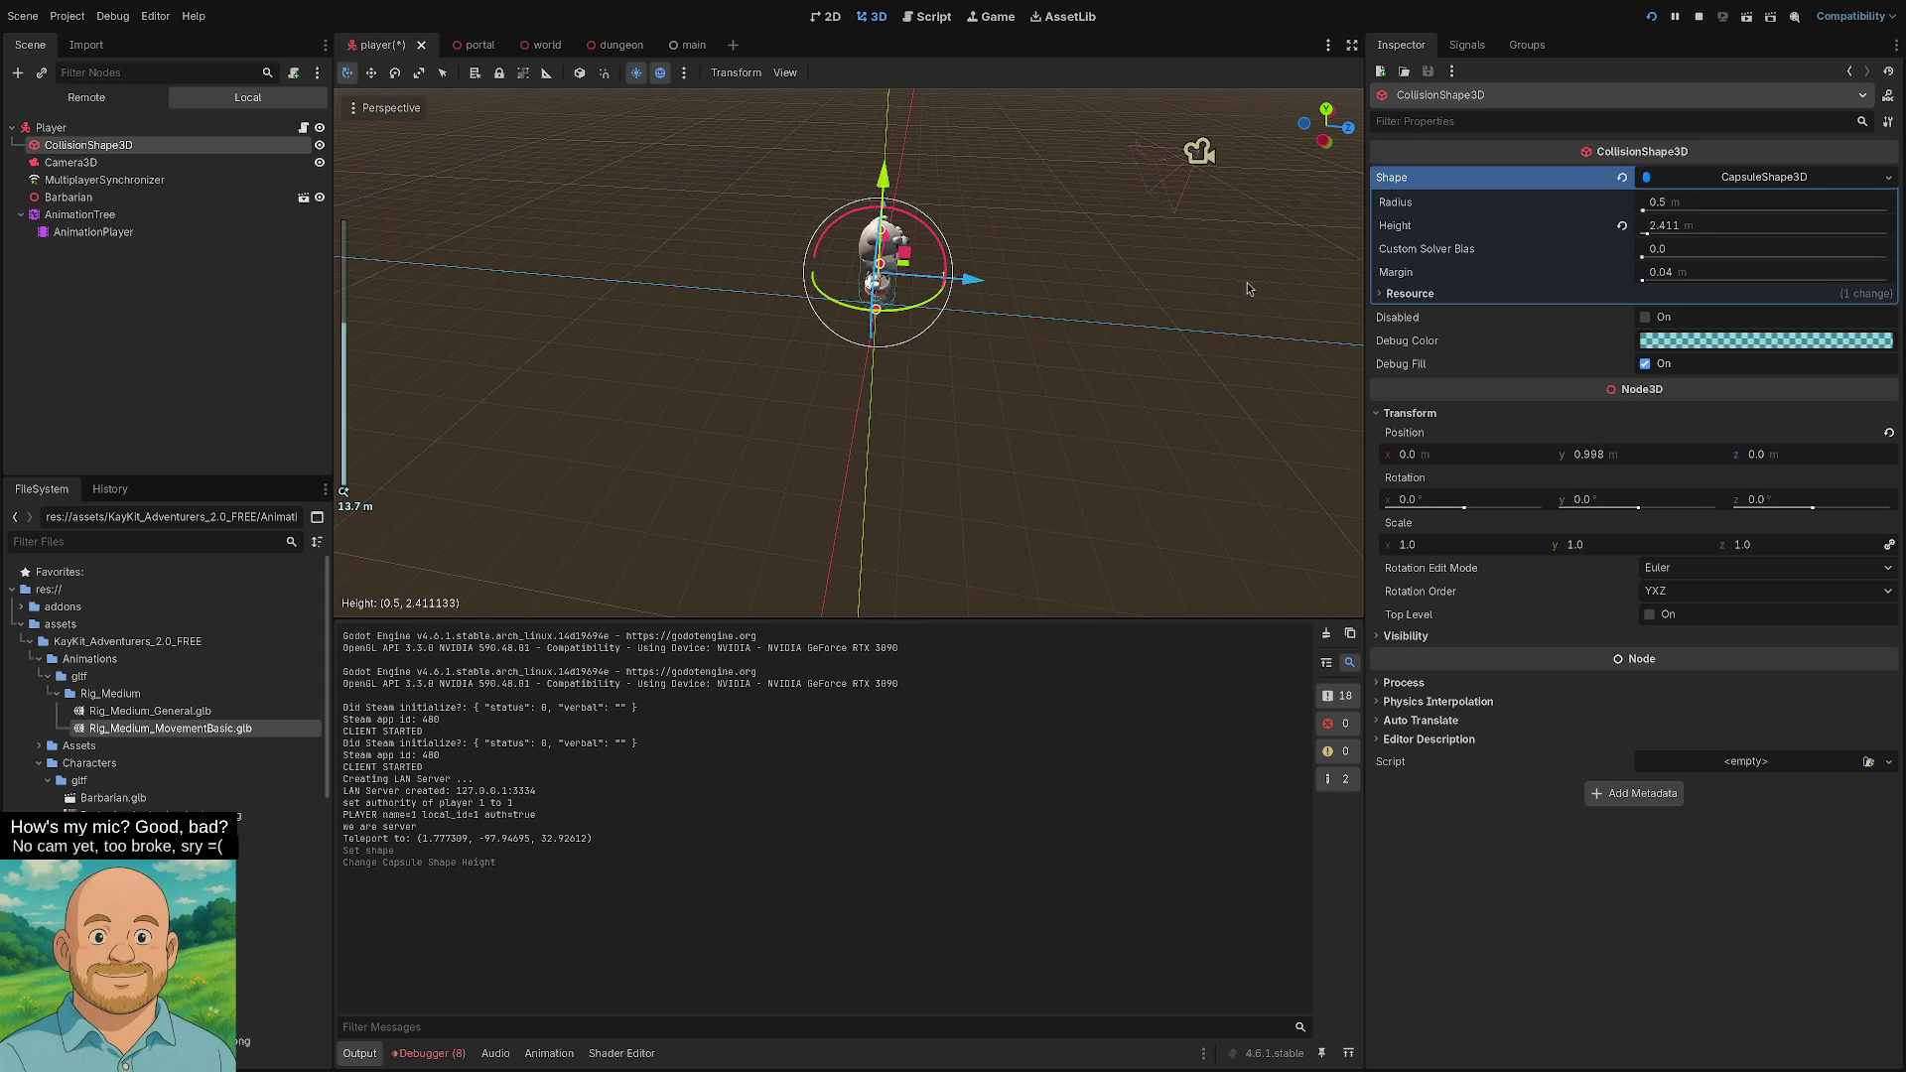
{"action": "left_click", "coordinate": [1348, 129]}
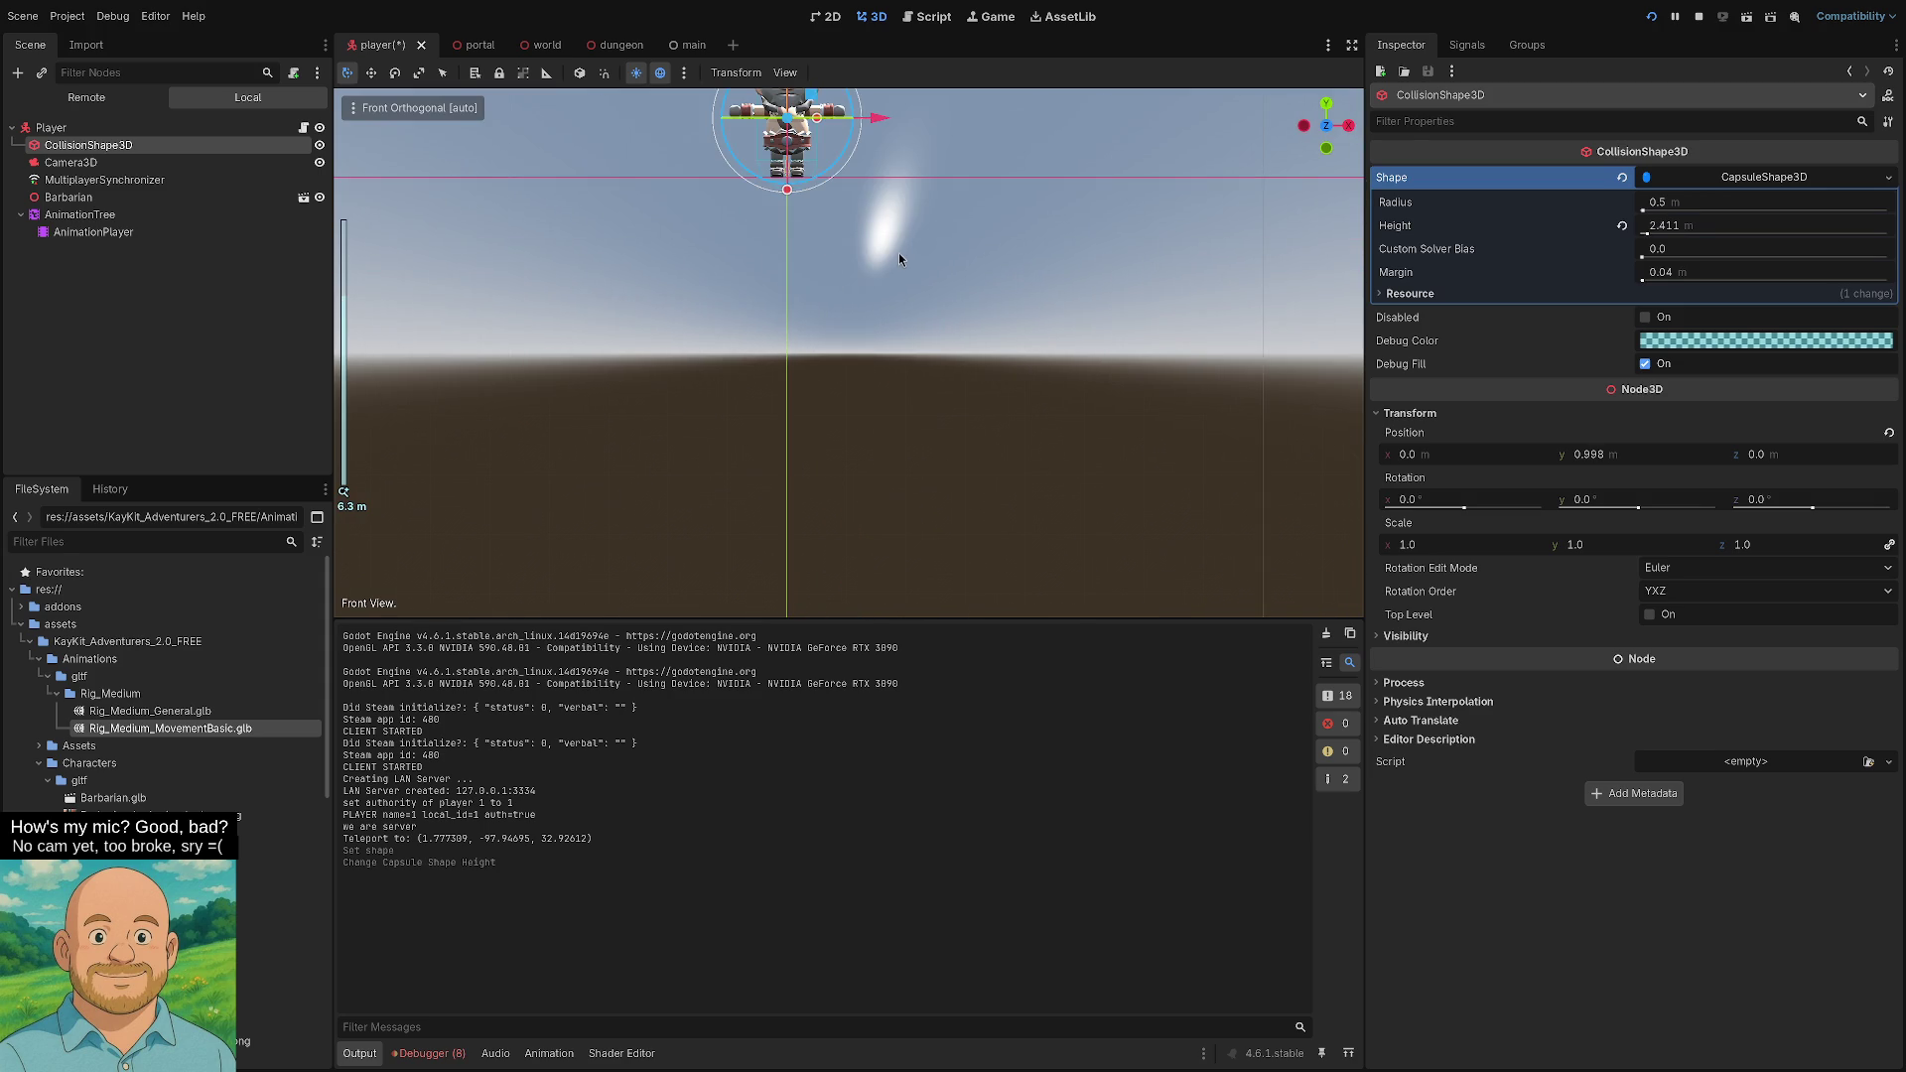
{"action": "key", "text": "f"}
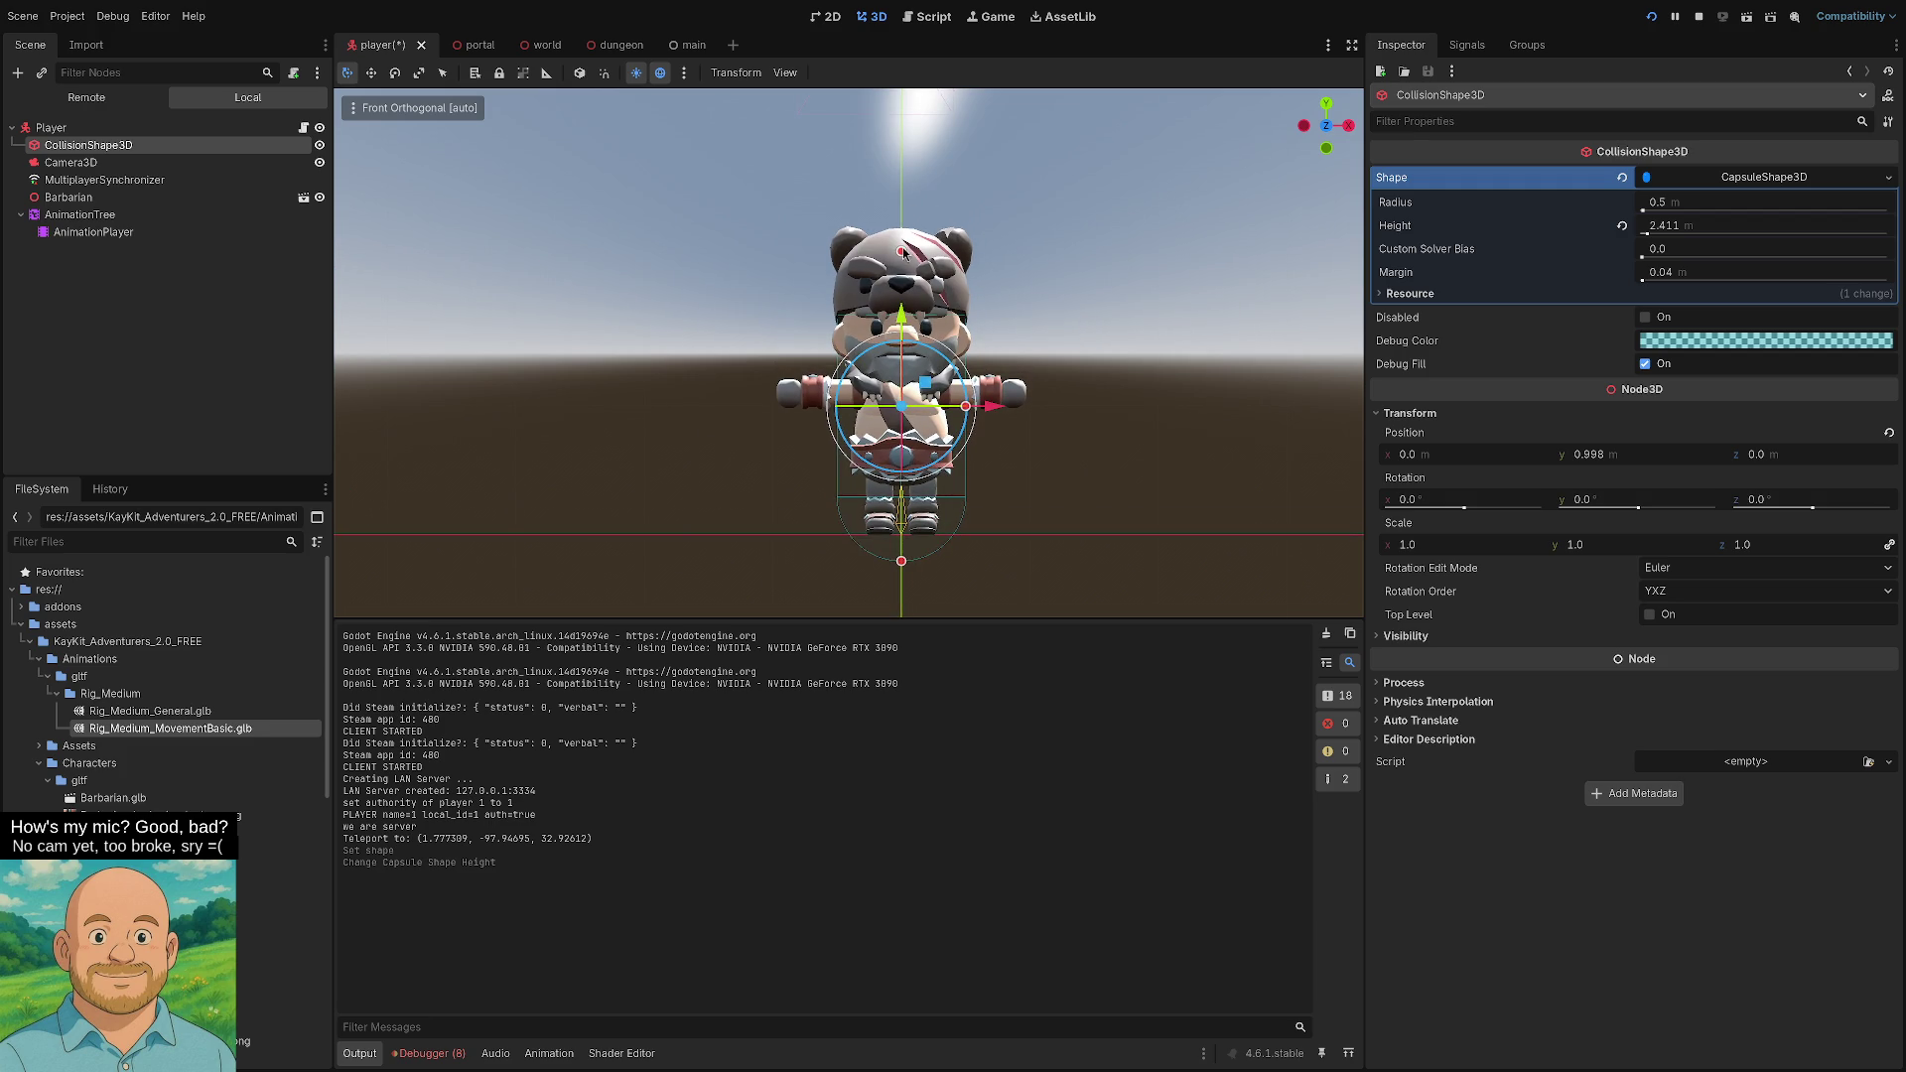
{"action": "left_click_drag", "start_coordinate": [904, 252], "coordinate": [927, 220]}
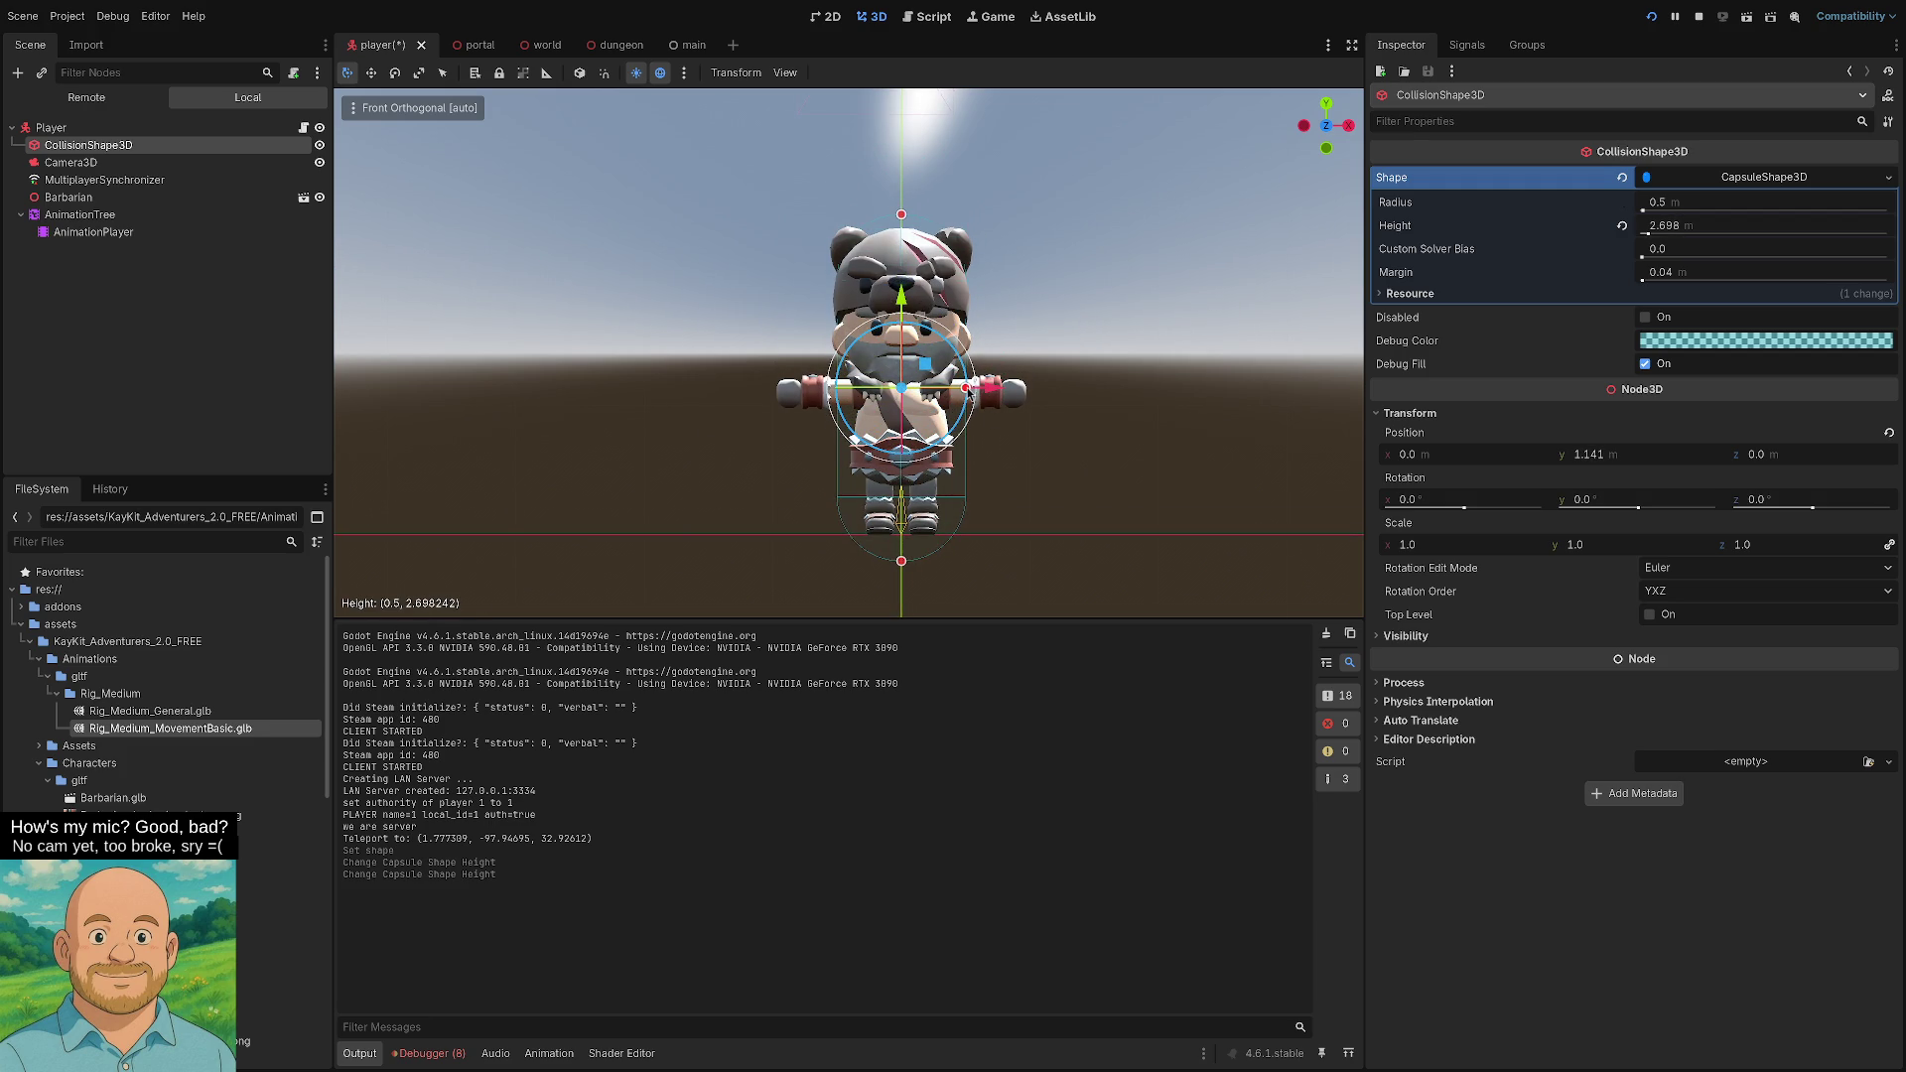
{"action": "mouse_move", "coordinate": [966, 388]}
{"action": "left_mouse_down"}
{"action": "mouse_move", "coordinate": [1014, 391]}
{"action": "mouse_move", "coordinate": [982, 388]}
{"action": "left_mouse_up"}
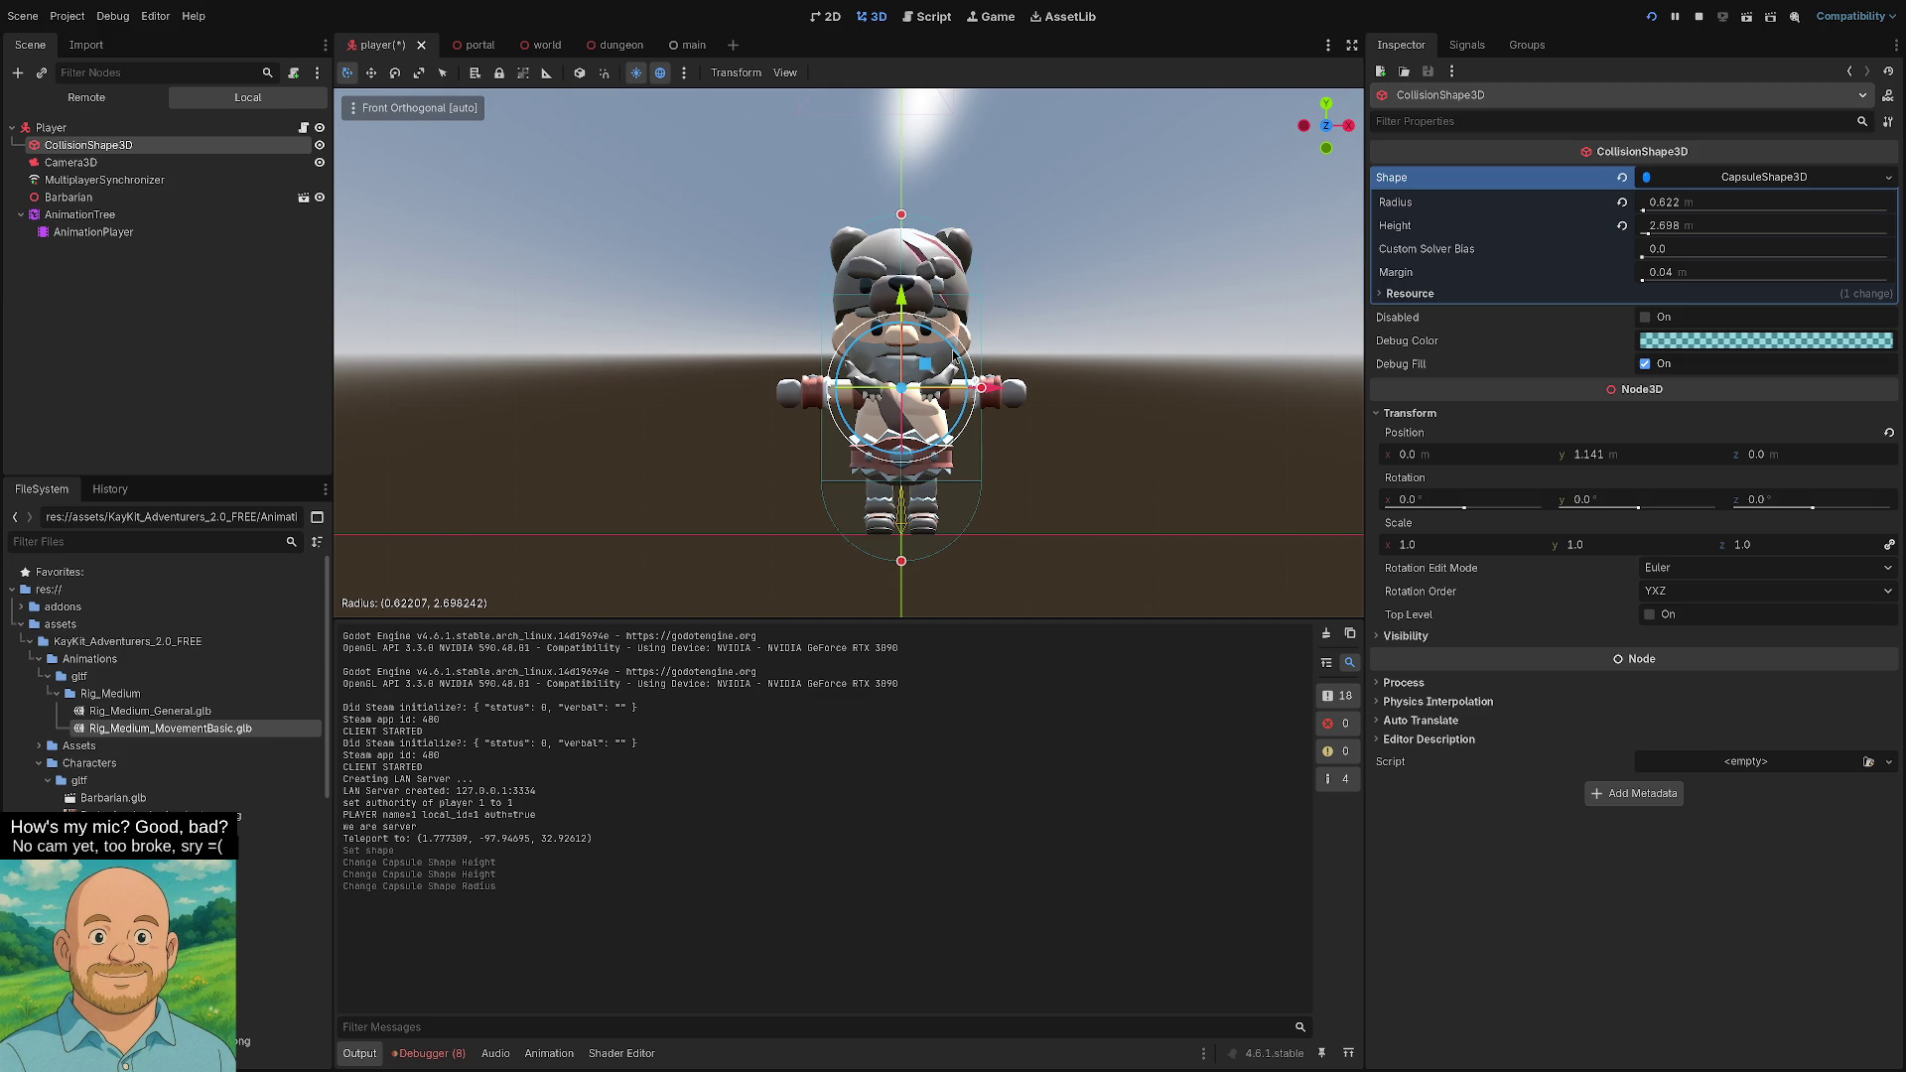
{"action": "left_click_drag", "start_coordinate": [905, 217], "coordinate": [910, 202]}
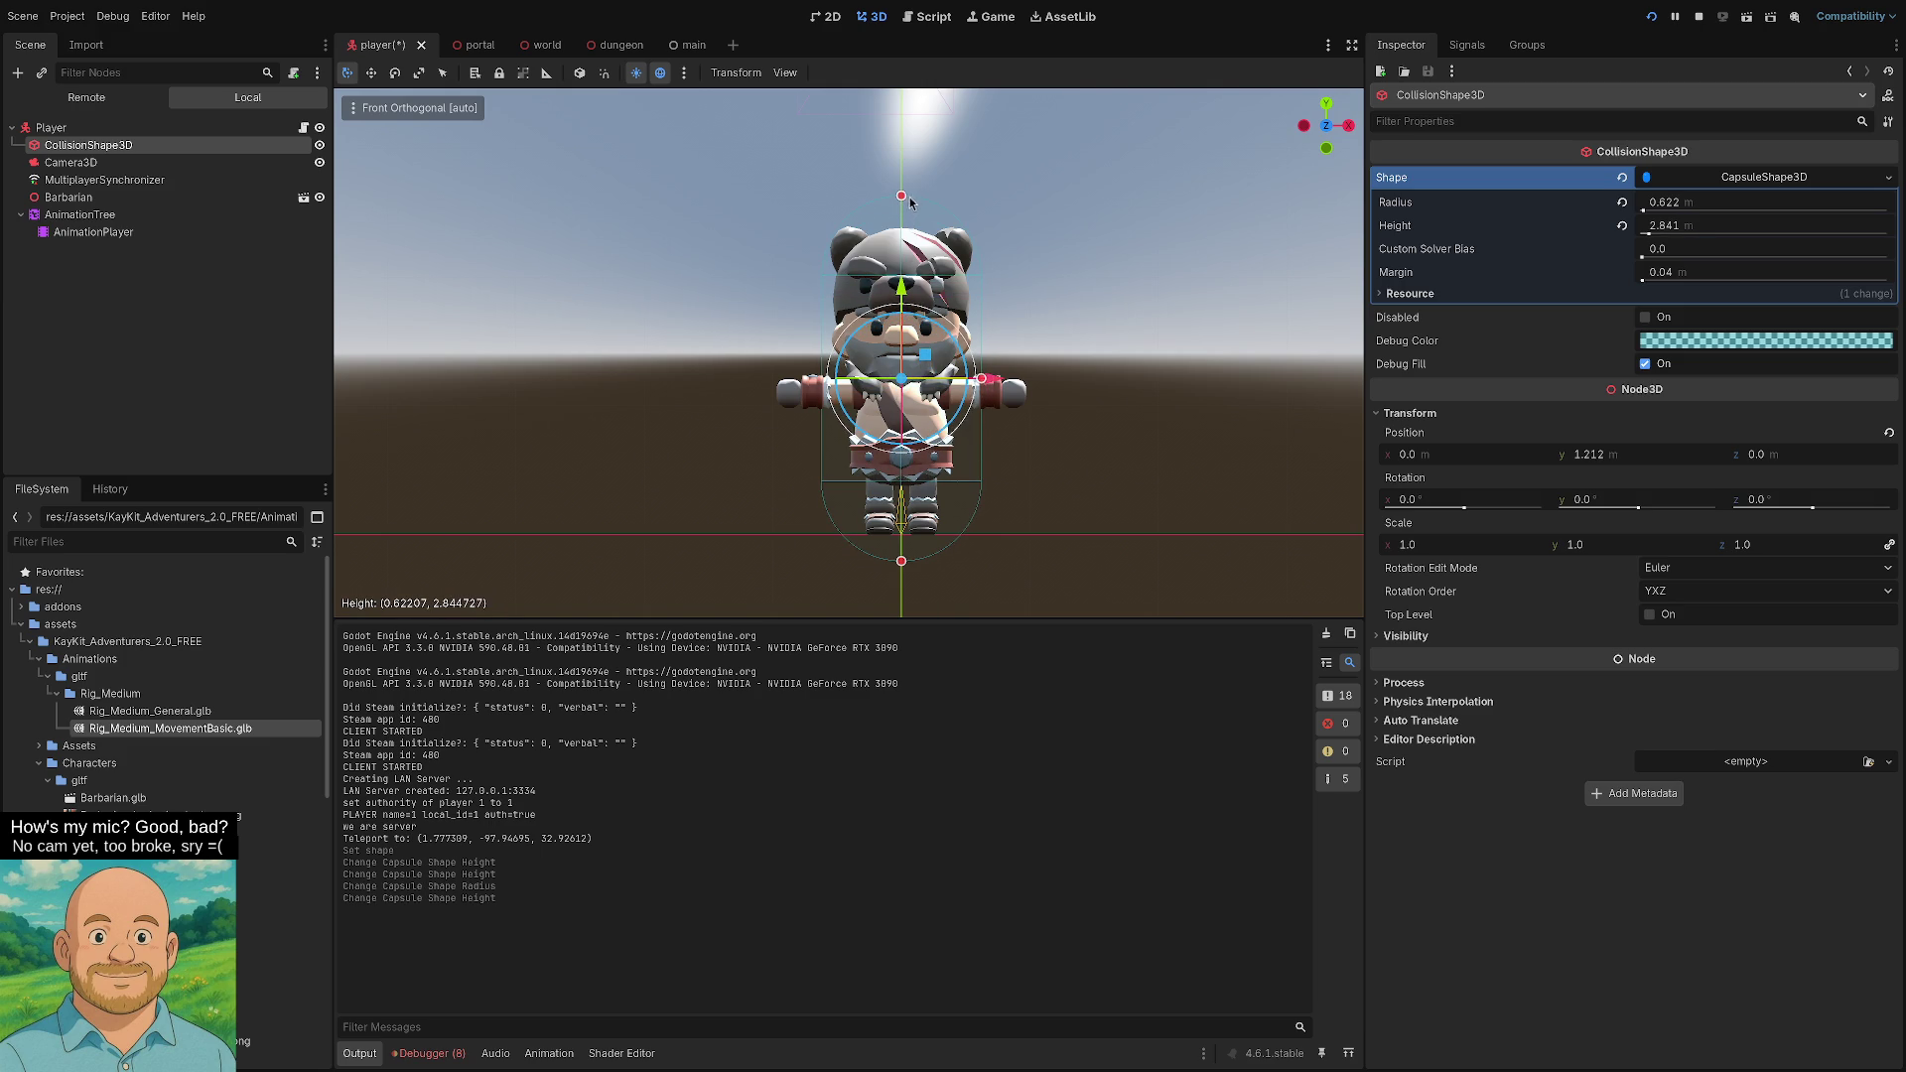
{"action": "mouse_move", "coordinate": [990, 387]}
{"action": "left_mouse_down"}
{"action": "mouse_move", "coordinate": [1236, 437]}
{"action": "mouse_move", "coordinate": [1203, 424]}
{"action": "left_mouse_up"}
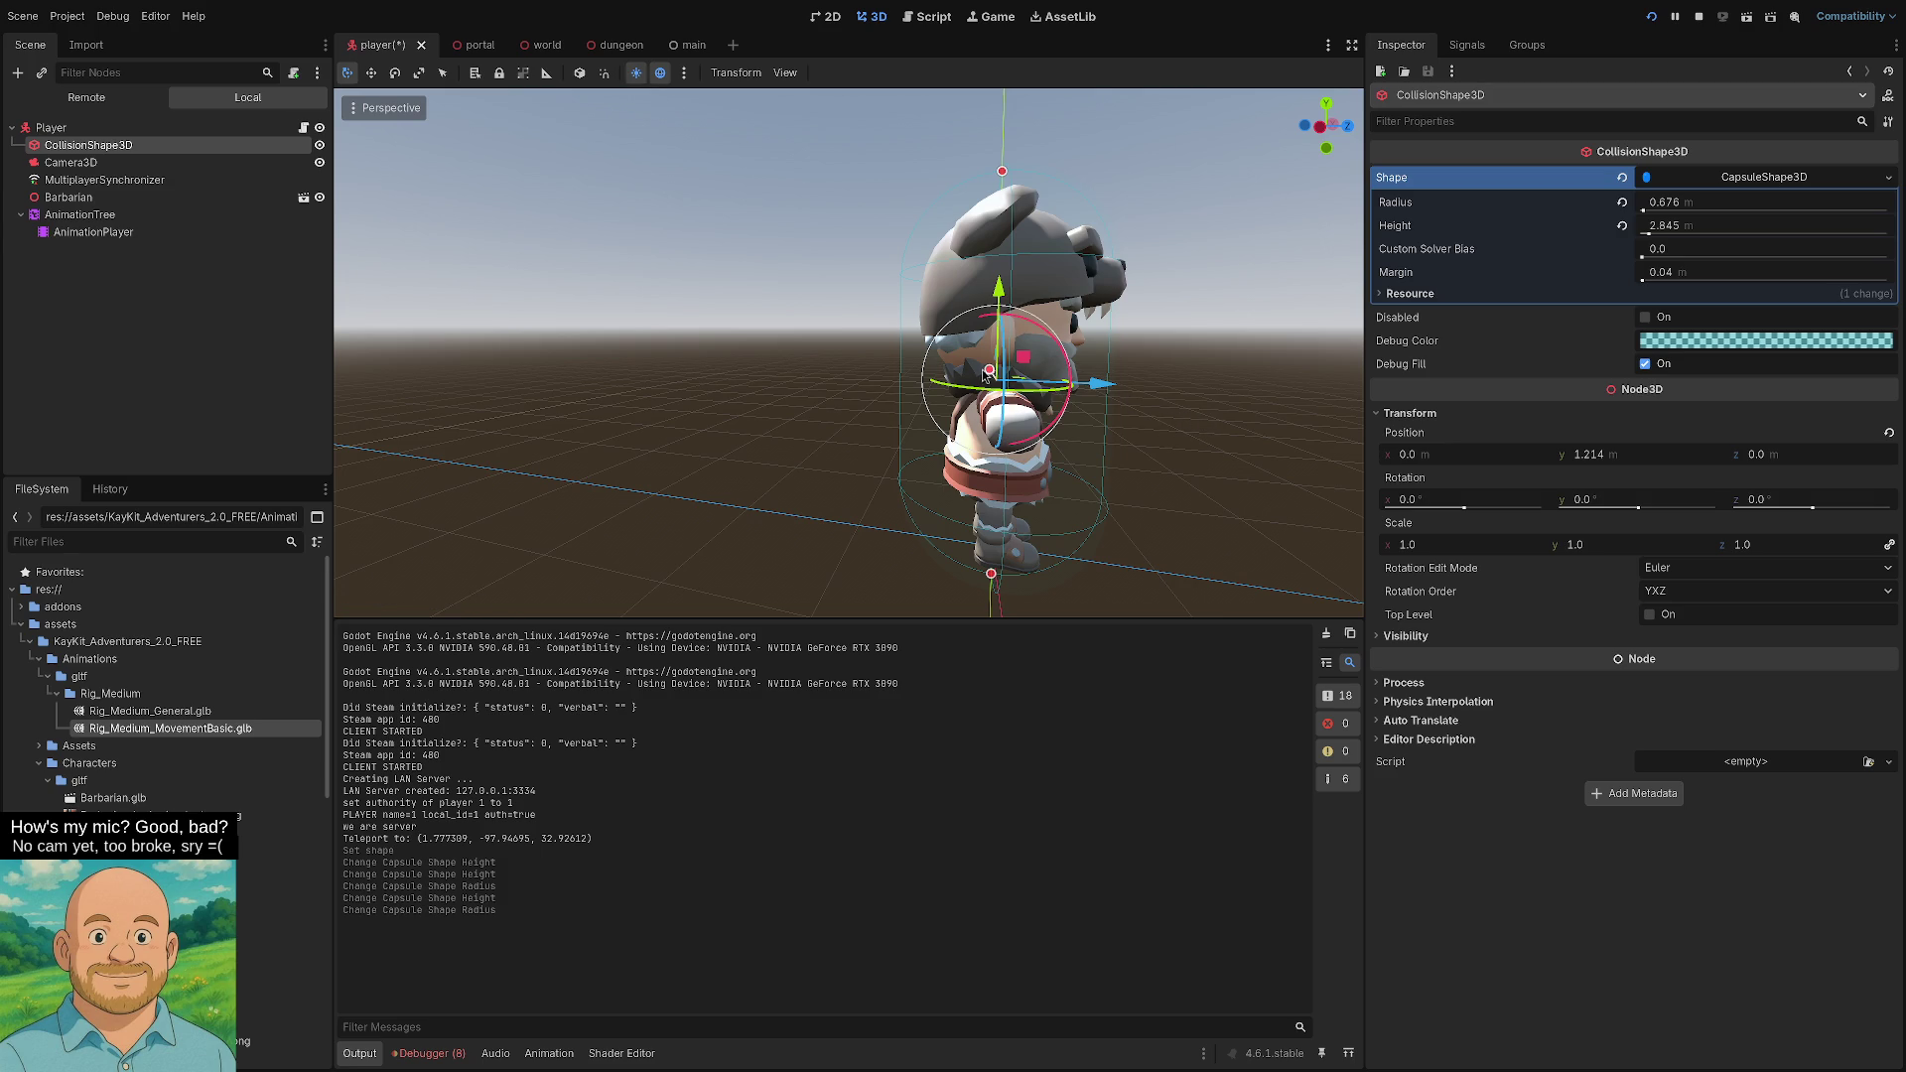
- Undo the accidental move, then shorten the capsule and shift it along z from the side view
{"action": "mouse_move", "coordinate": [988, 376]}
{"action": "left_mouse_down"}
{"action": "mouse_move", "coordinate": [998, 387]}
{"action": "mouse_move", "coordinate": [987, 374]}
{"action": "left_mouse_up"}
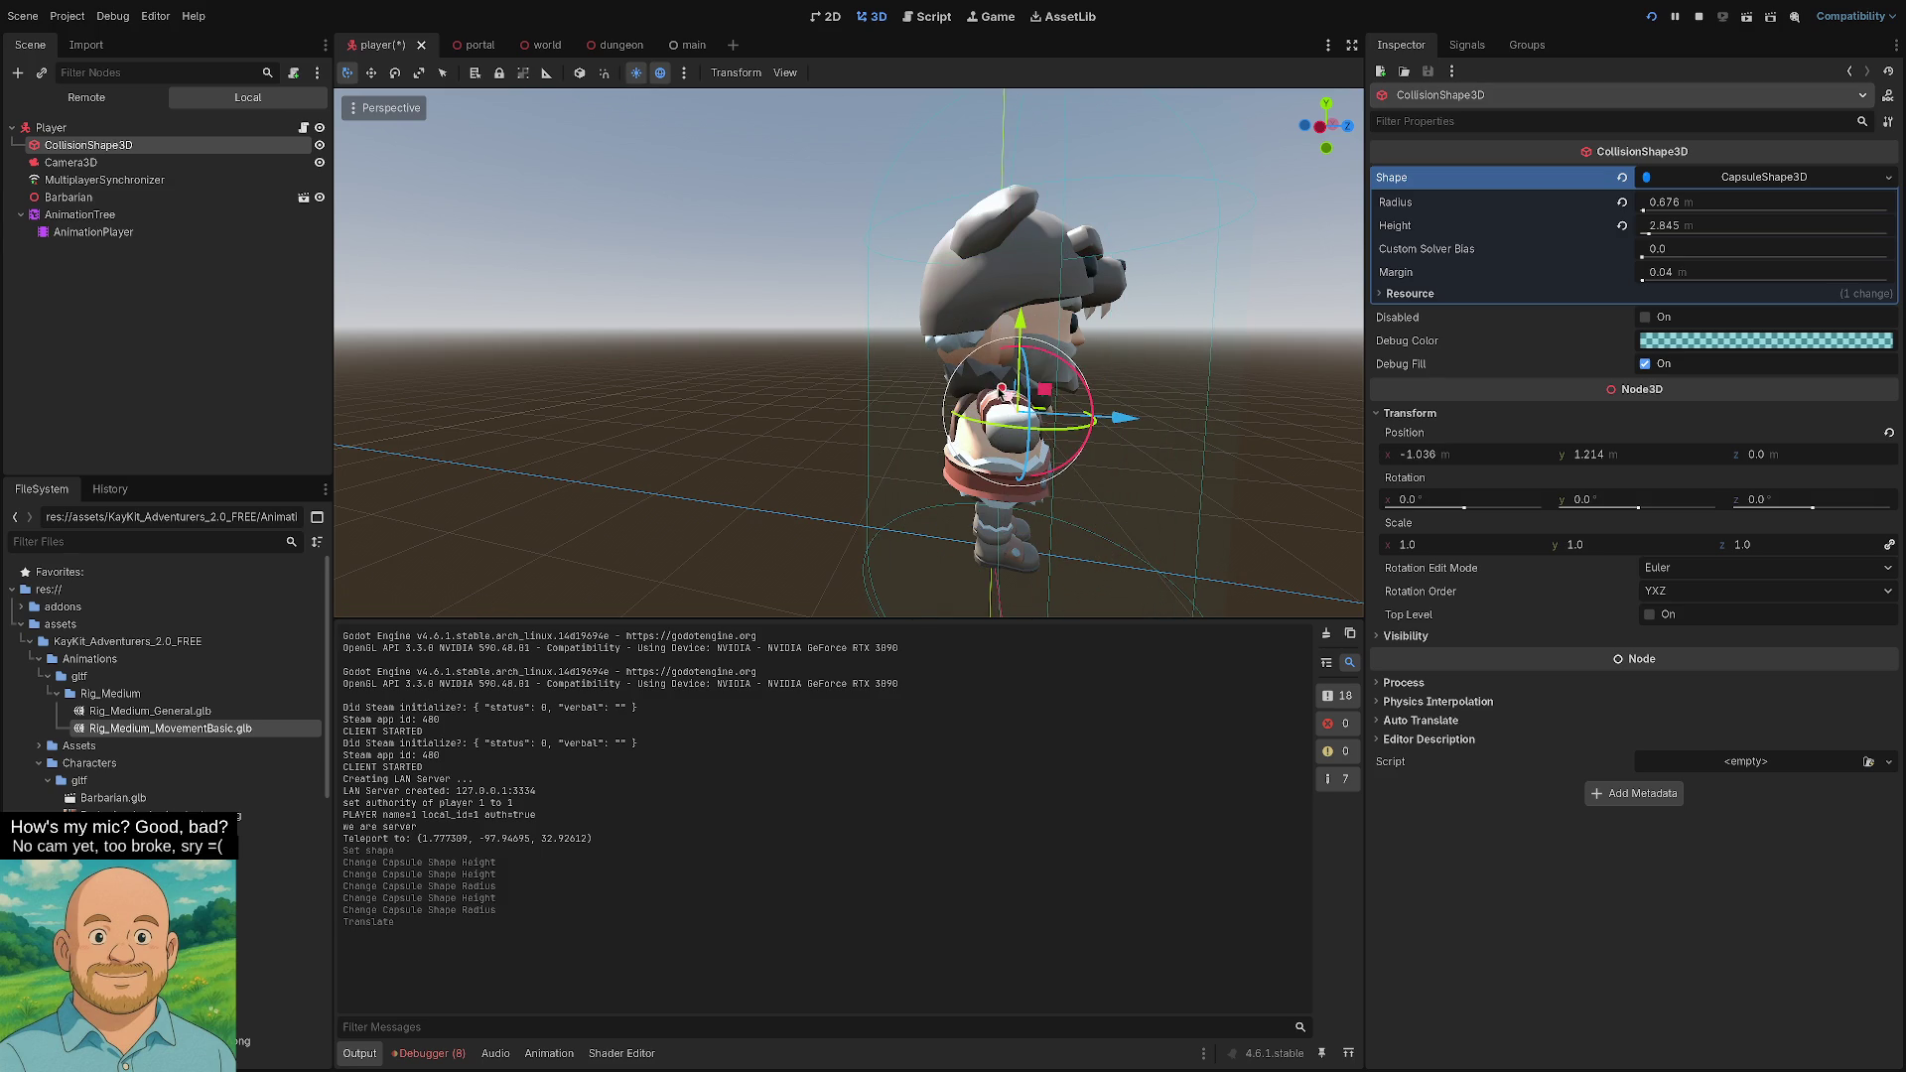
{"action": "key", "text": "ctrl+z"}
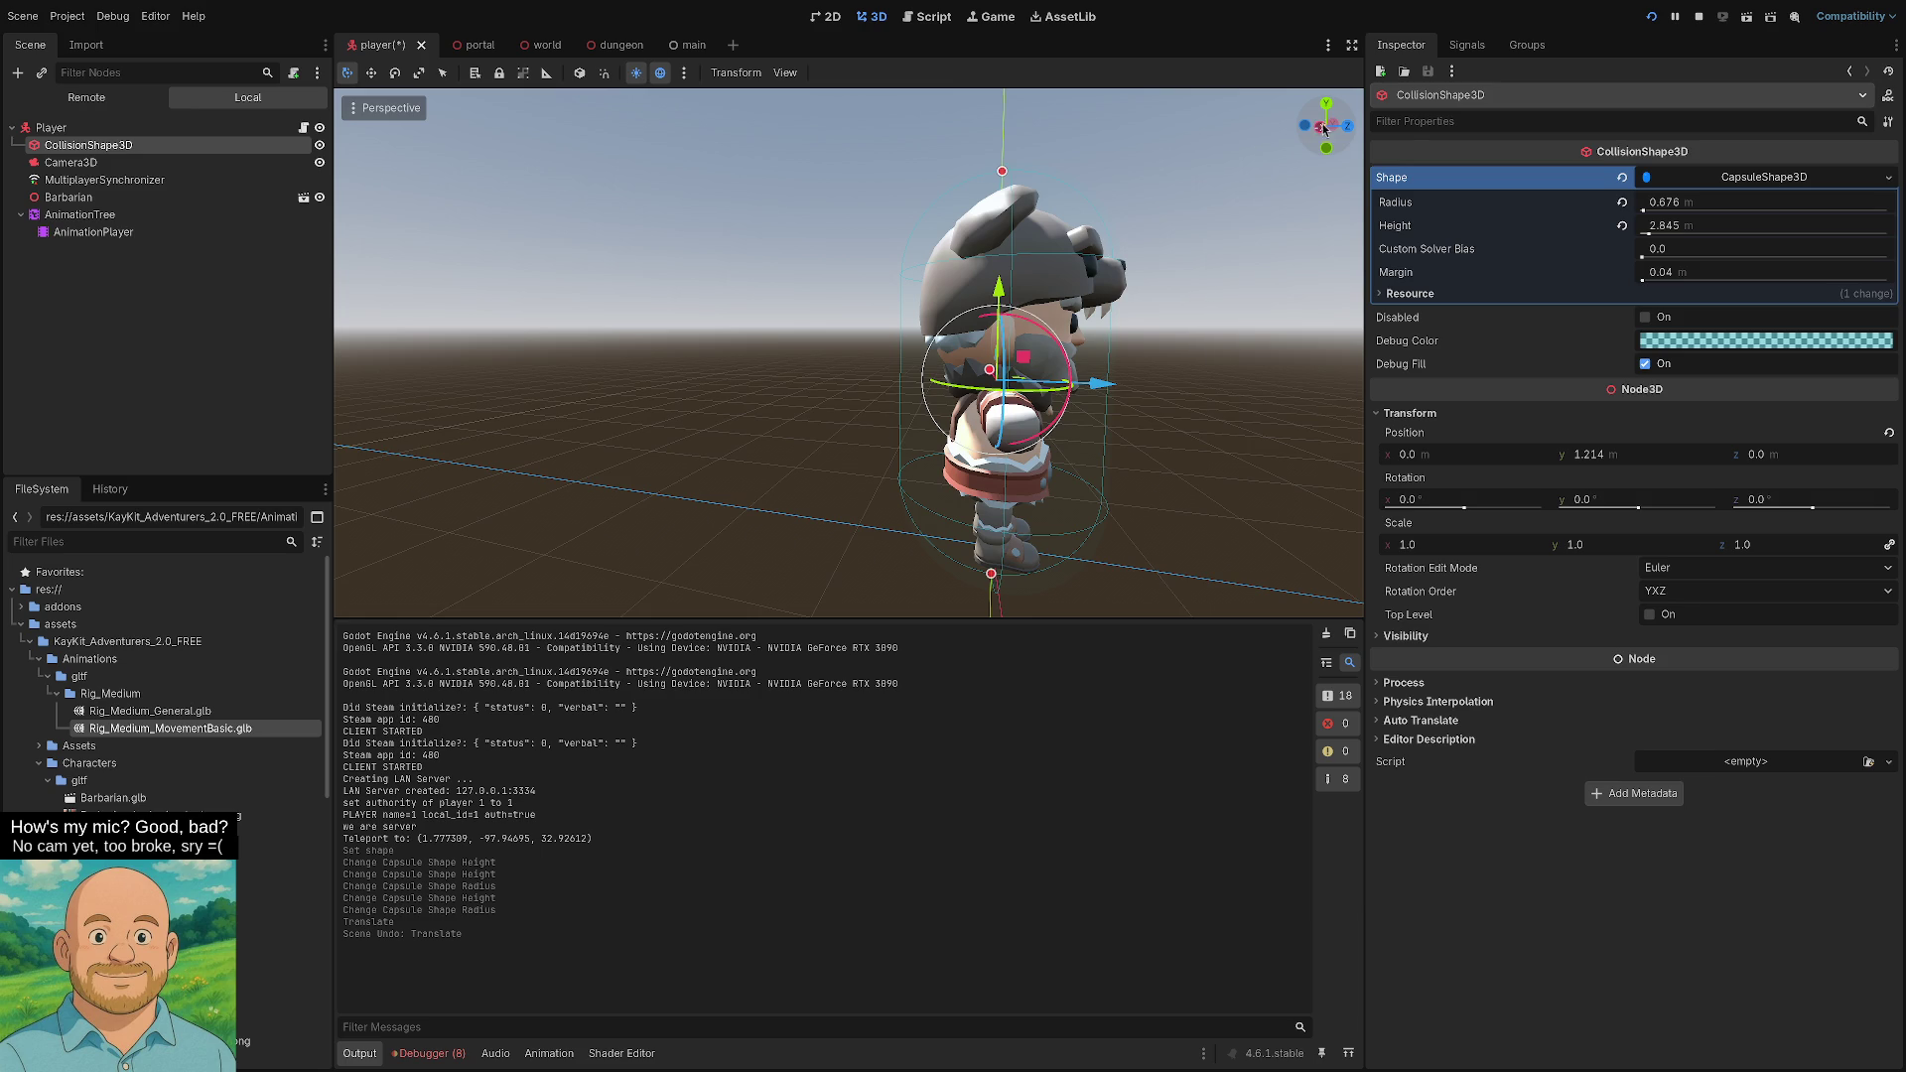
{"action": "left_click", "coordinate": [1324, 126]}
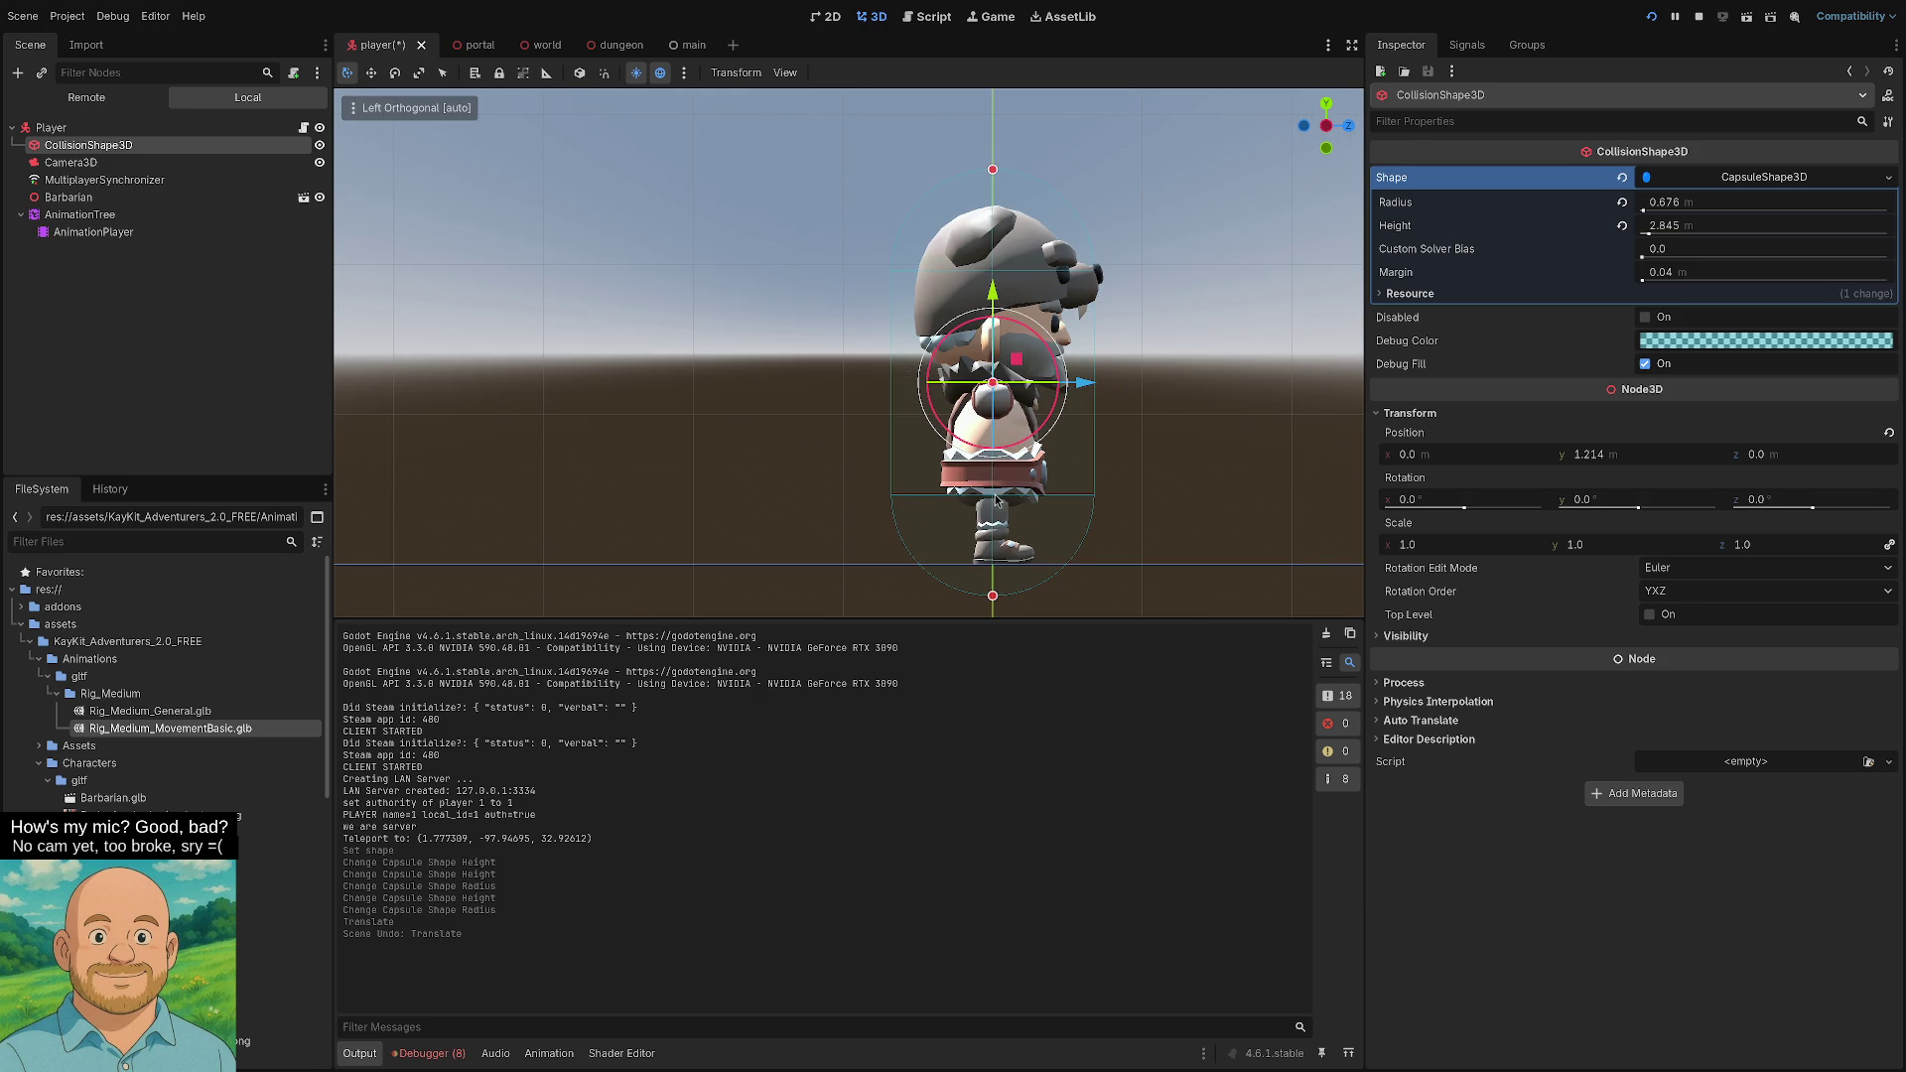
{"action": "left_click_drag", "start_coordinate": [992, 599], "coordinate": [1001, 583]}
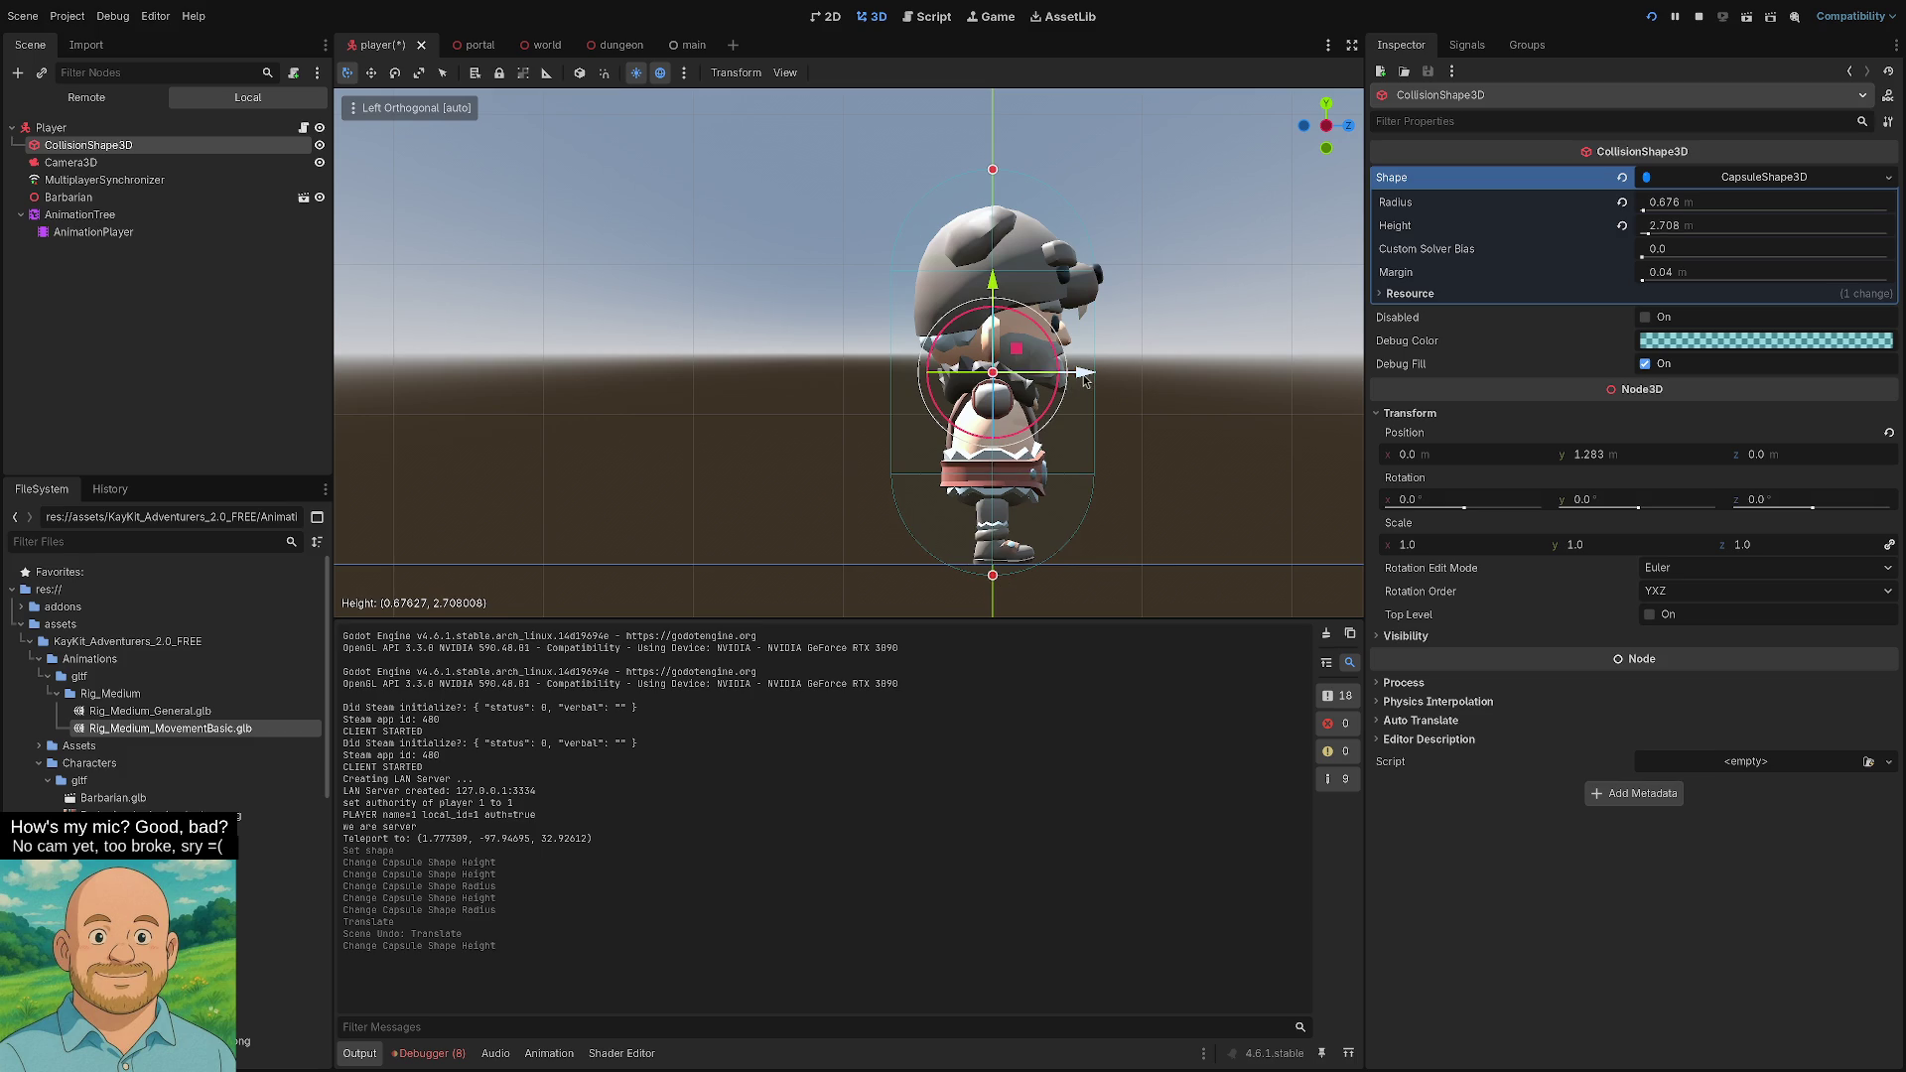
{"action": "left_click_drag", "start_coordinate": [1085, 377], "coordinate": [1099, 382]}
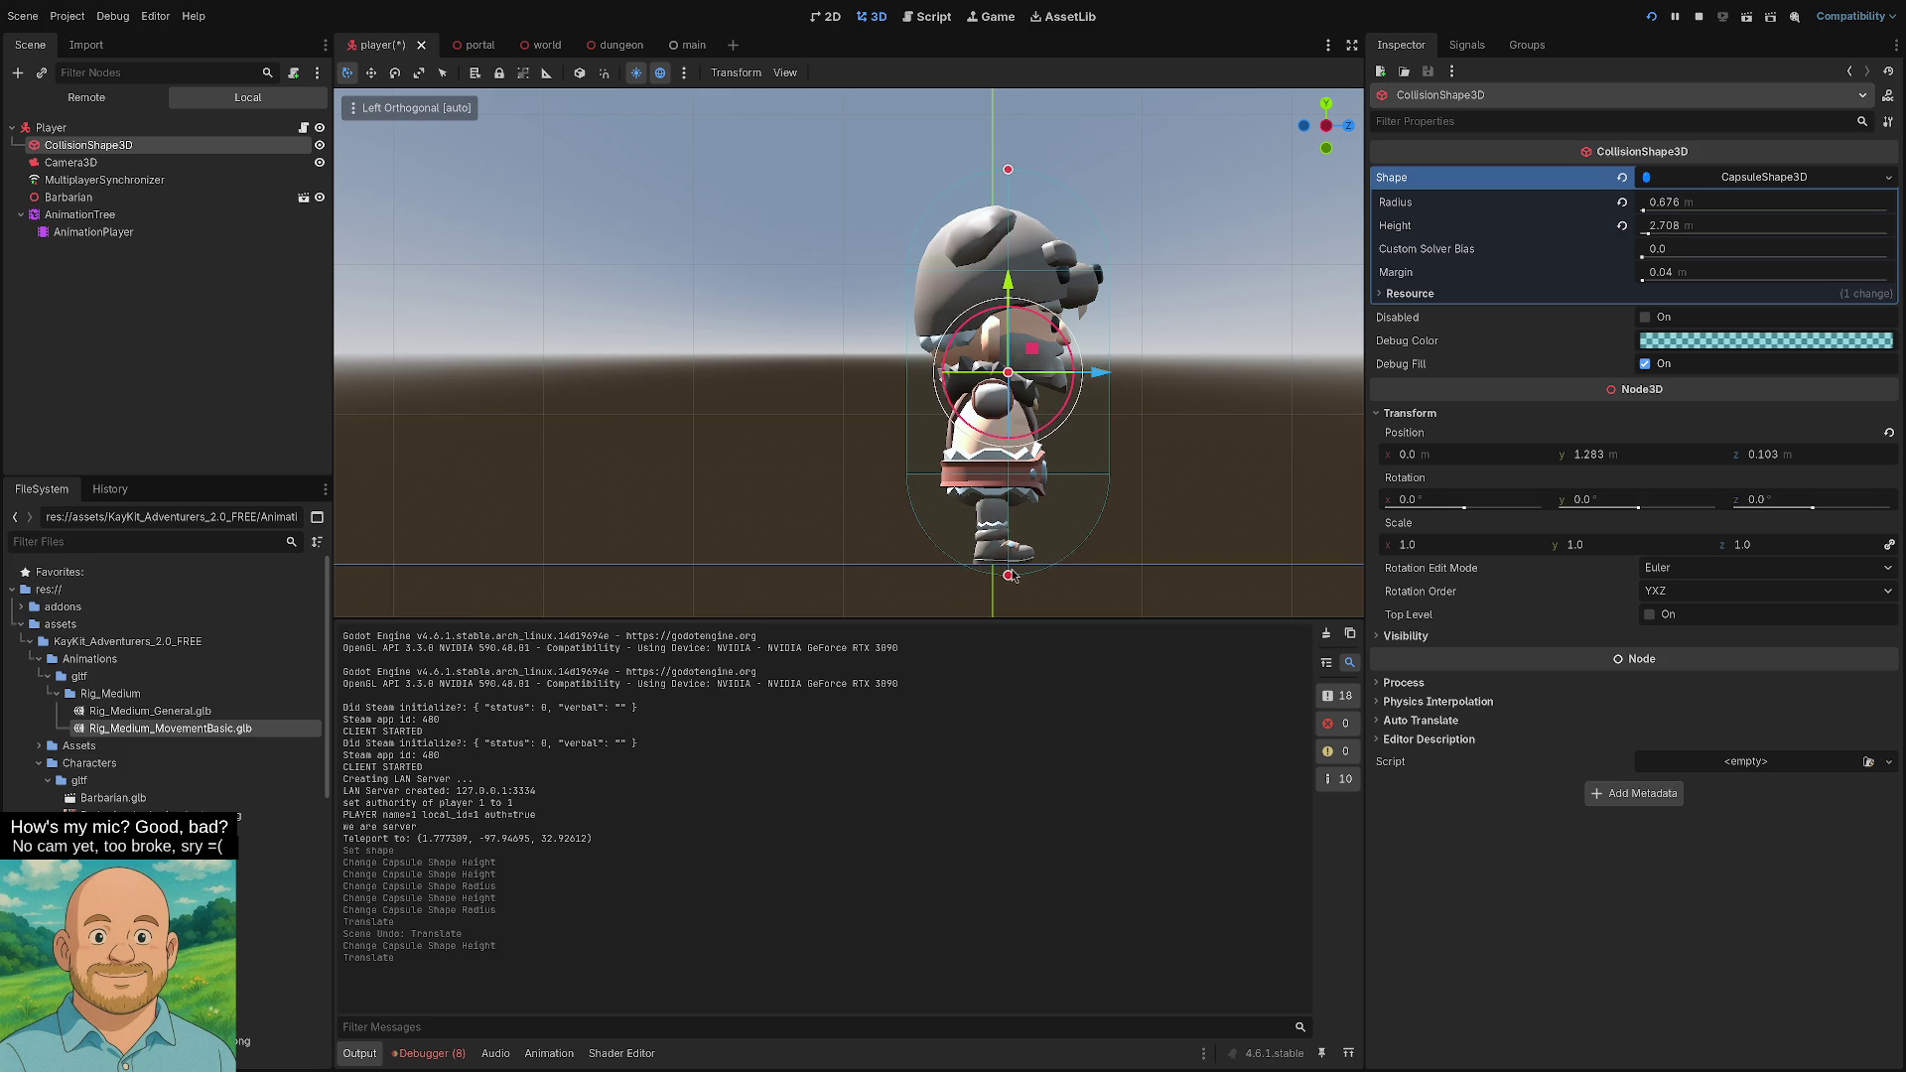
{"action": "left_click_drag", "start_coordinate": [1010, 577], "coordinate": [1010, 571]}
- Finish the capsule at 2.5 m tall, y 1.205, z 0.089, and launch the game
{"action": "left_click", "coordinate": [1032, 594]}
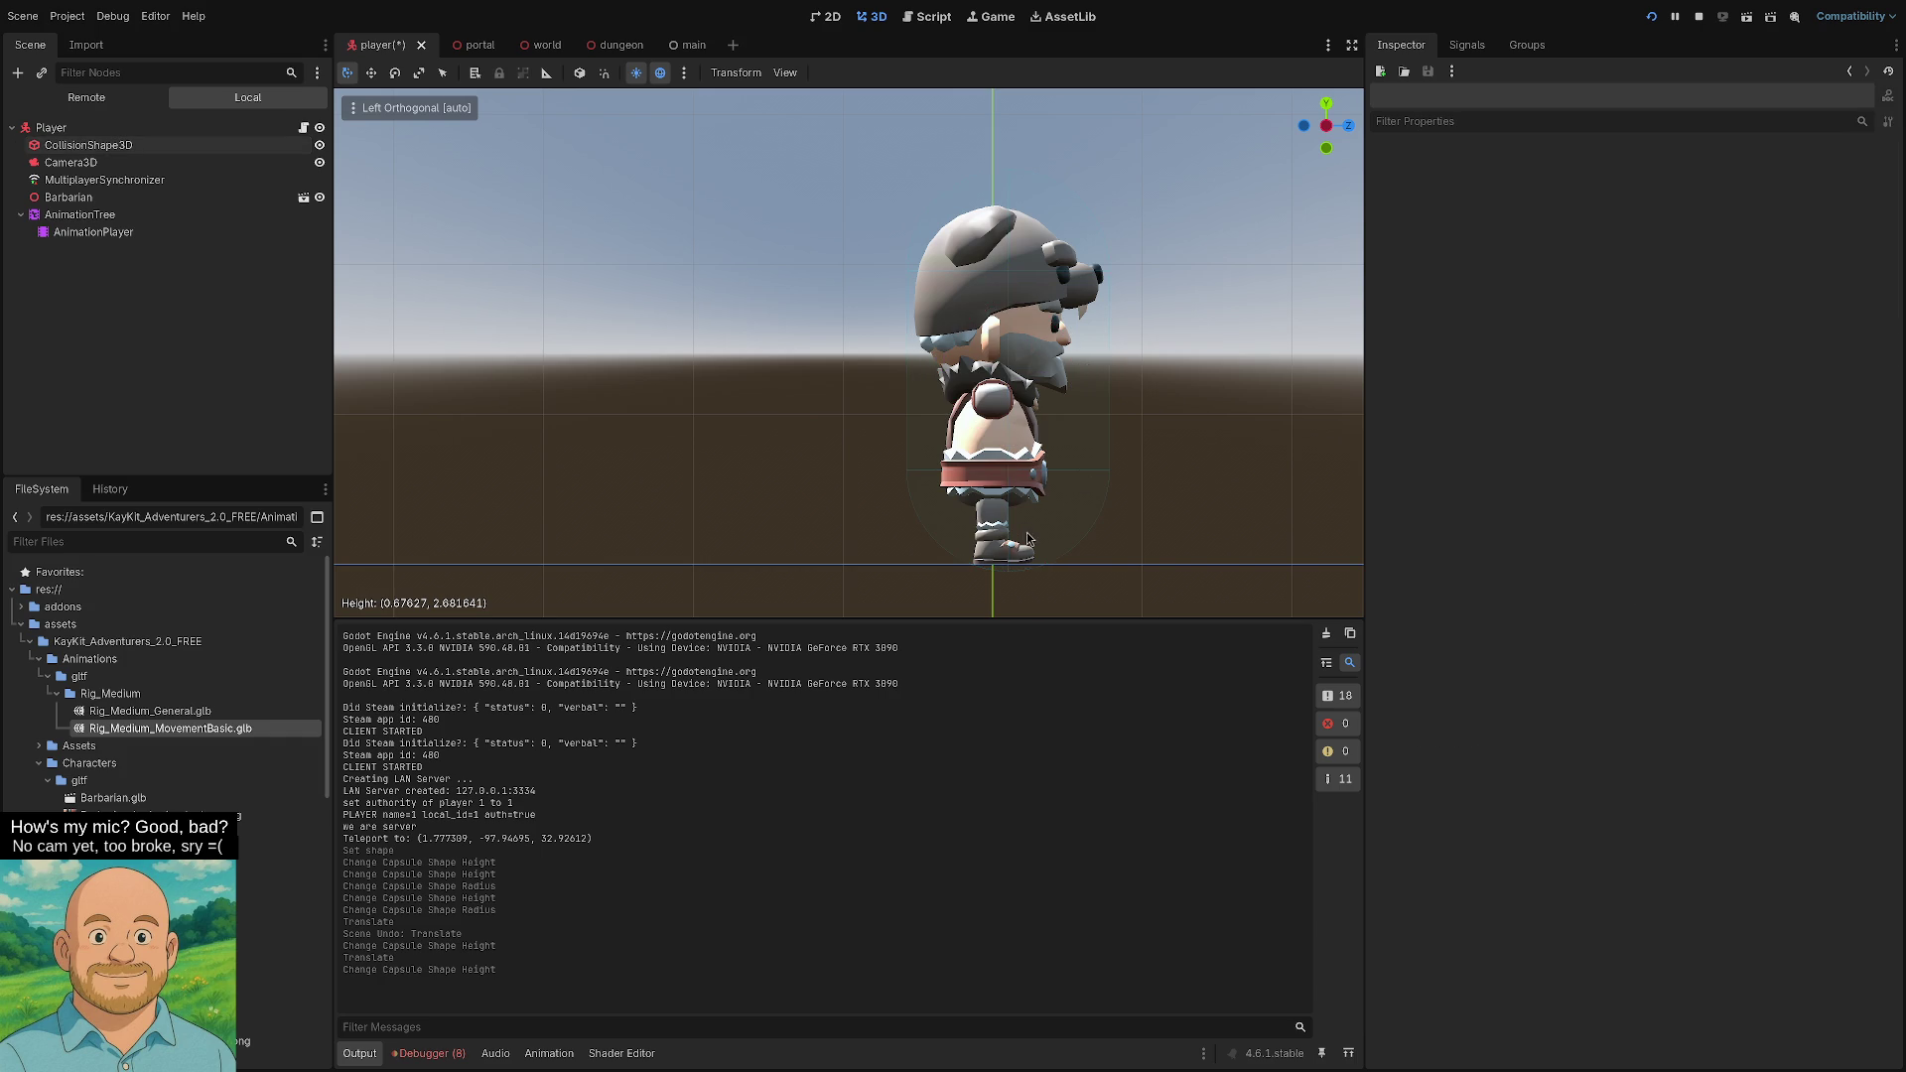
{"action": "left_click", "coordinate": [64, 145]}
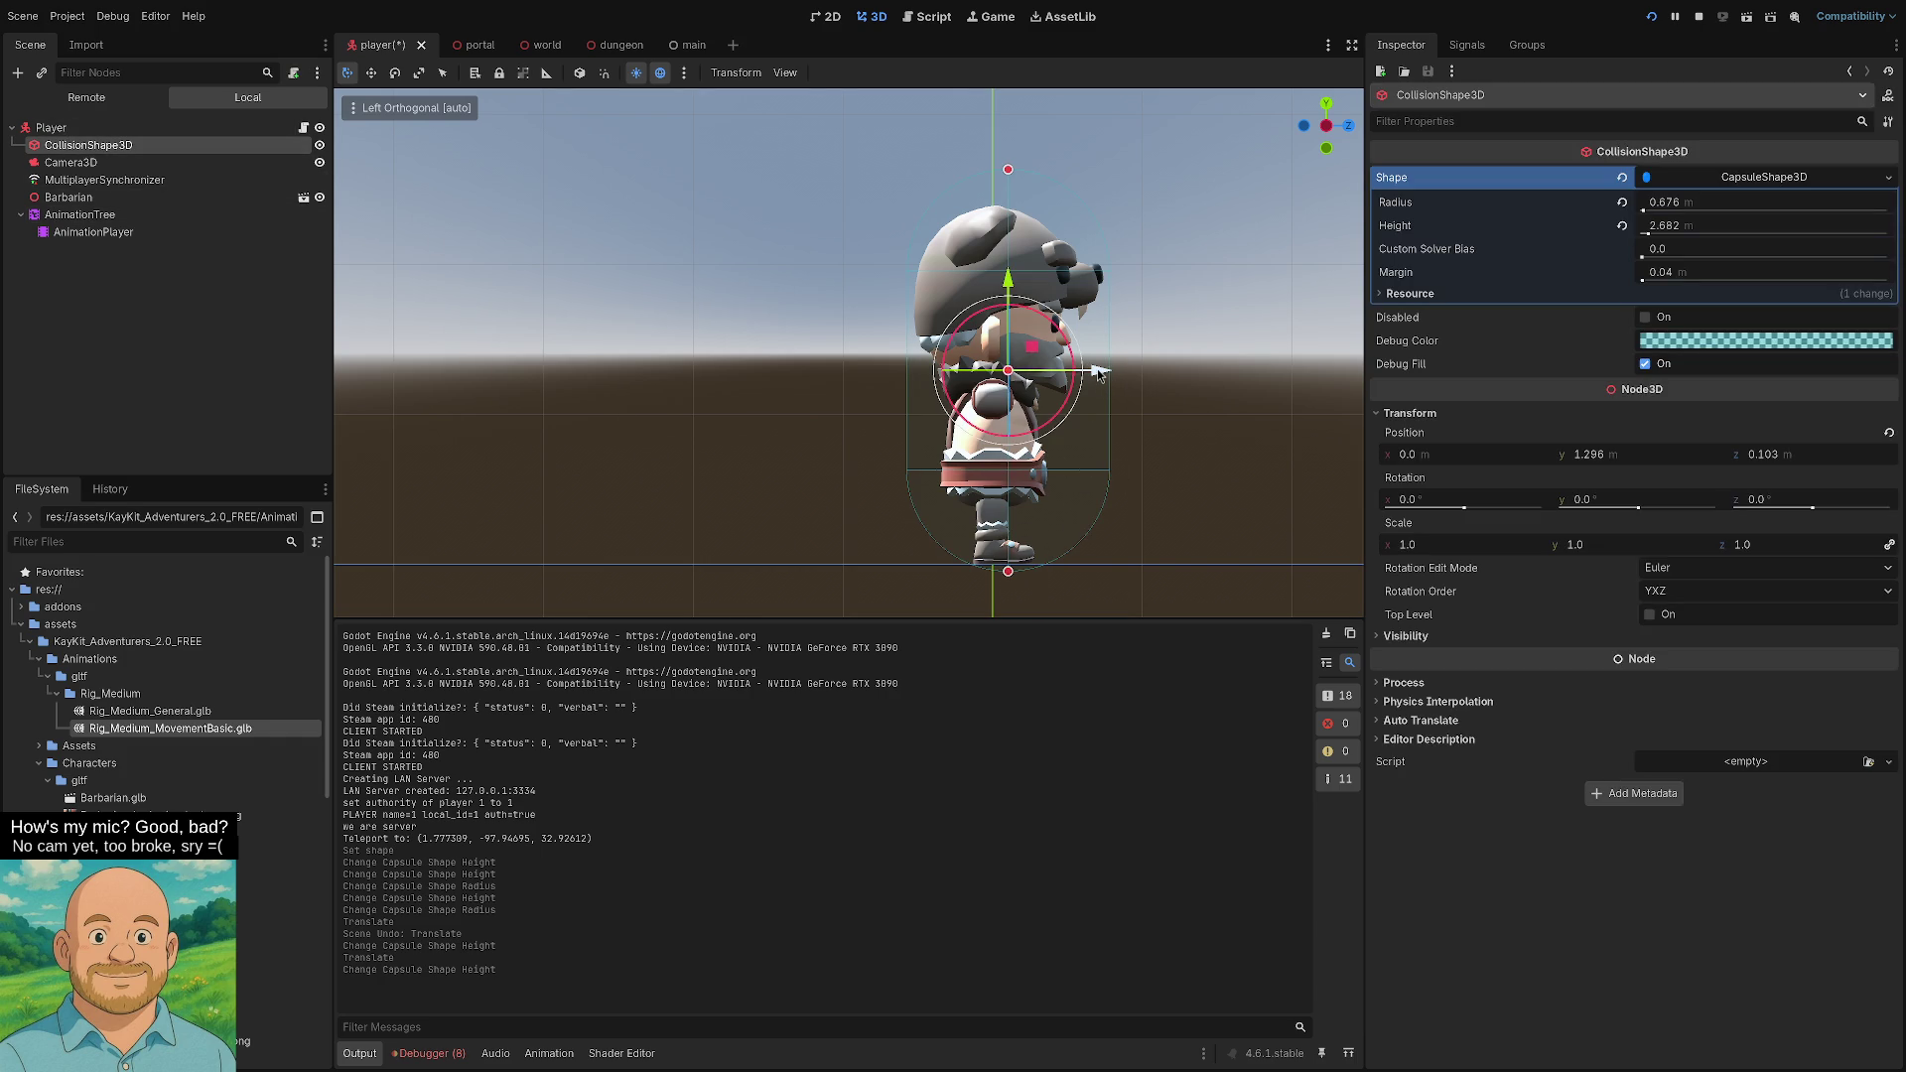
{"action": "left_click_drag", "start_coordinate": [1099, 372], "coordinate": [1095, 372]}
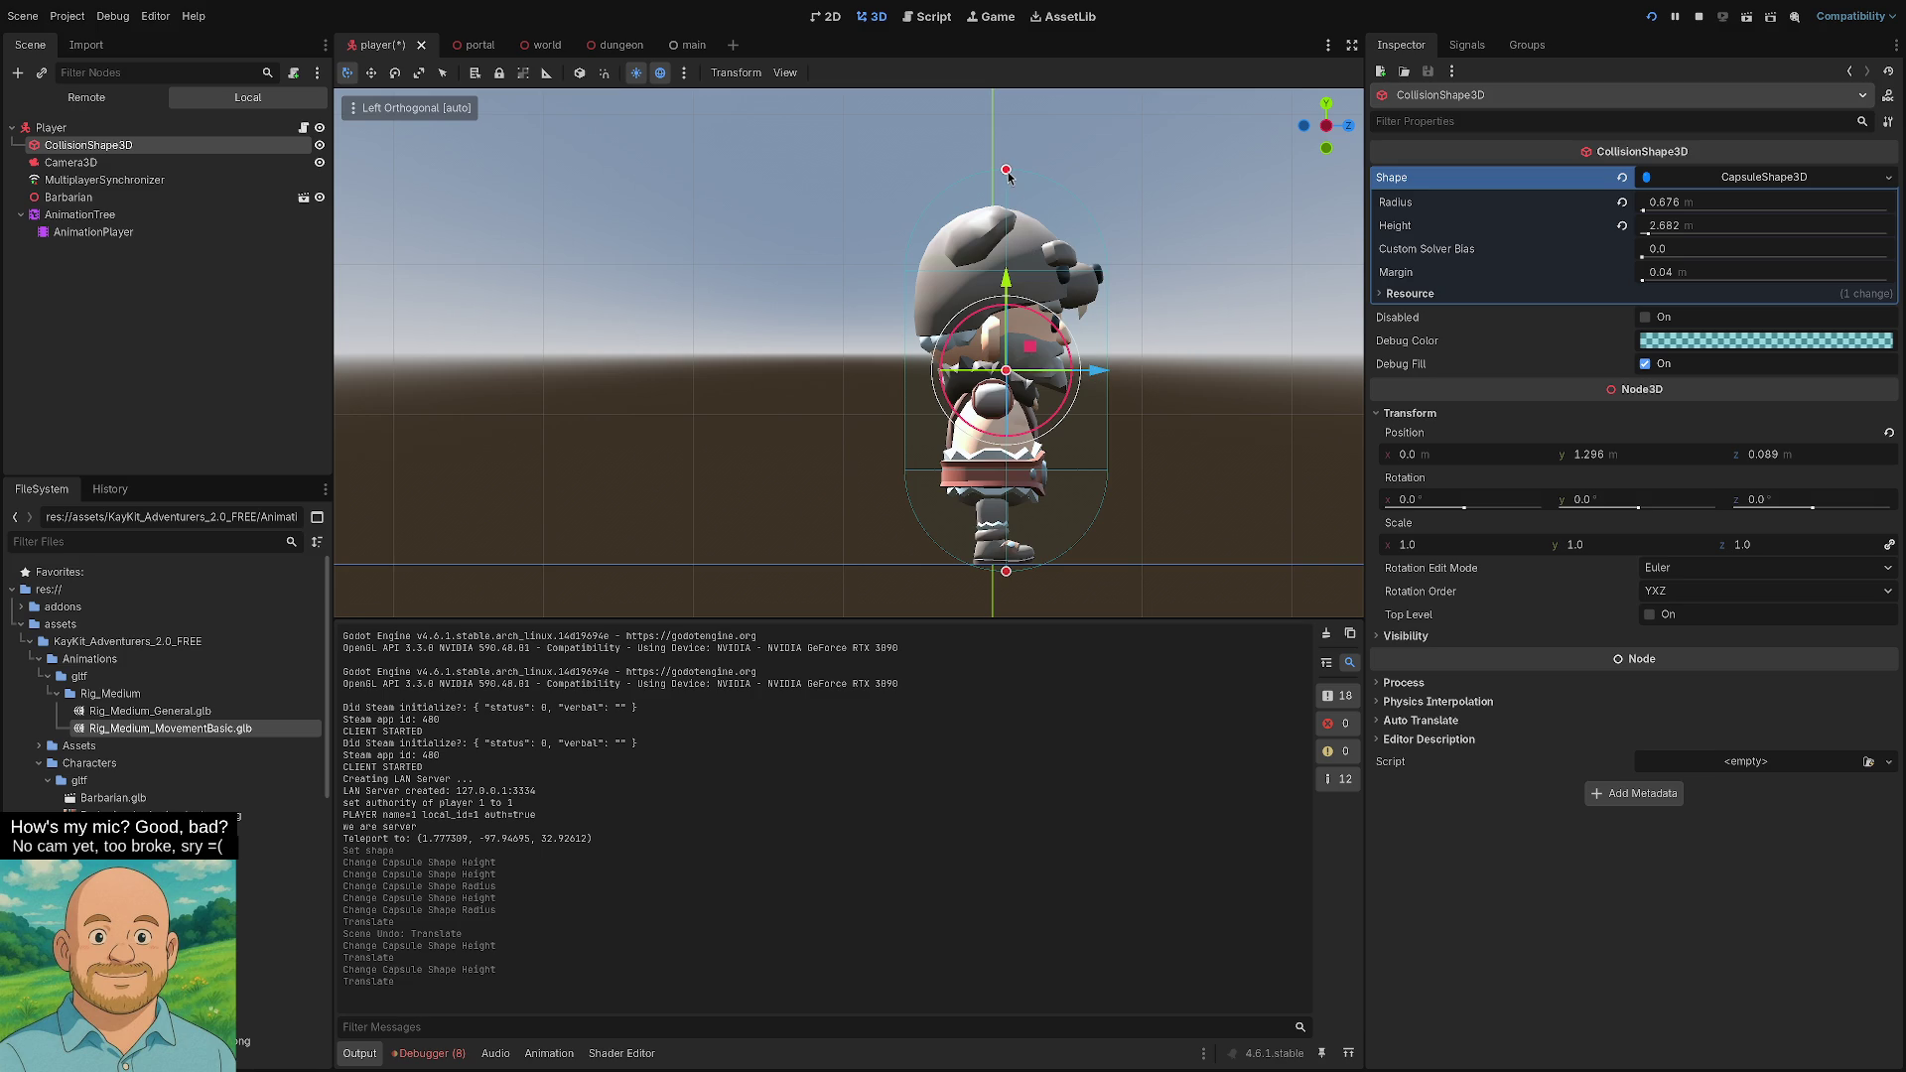
{"action": "left_click_drag", "start_coordinate": [1007, 174], "coordinate": [1008, 199]}
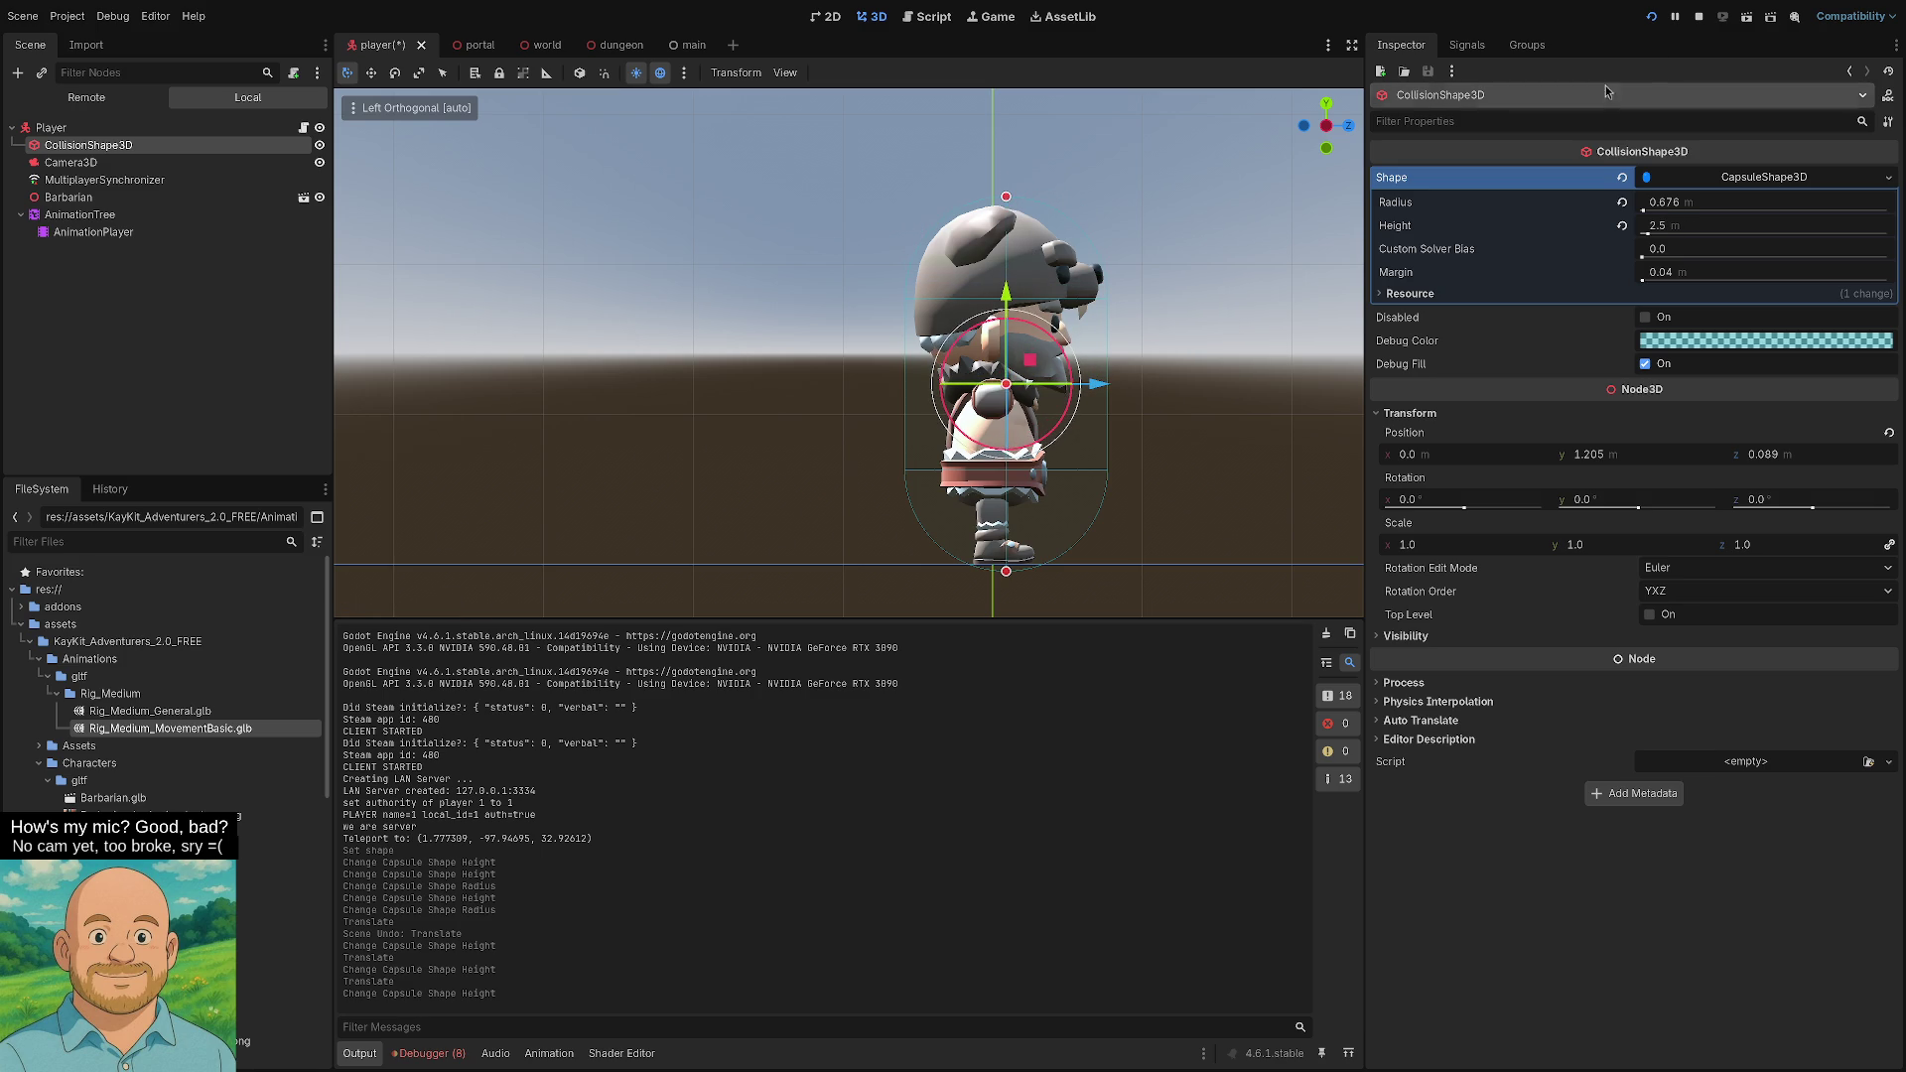
{"action": "left_click", "coordinate": [1647, 22]}
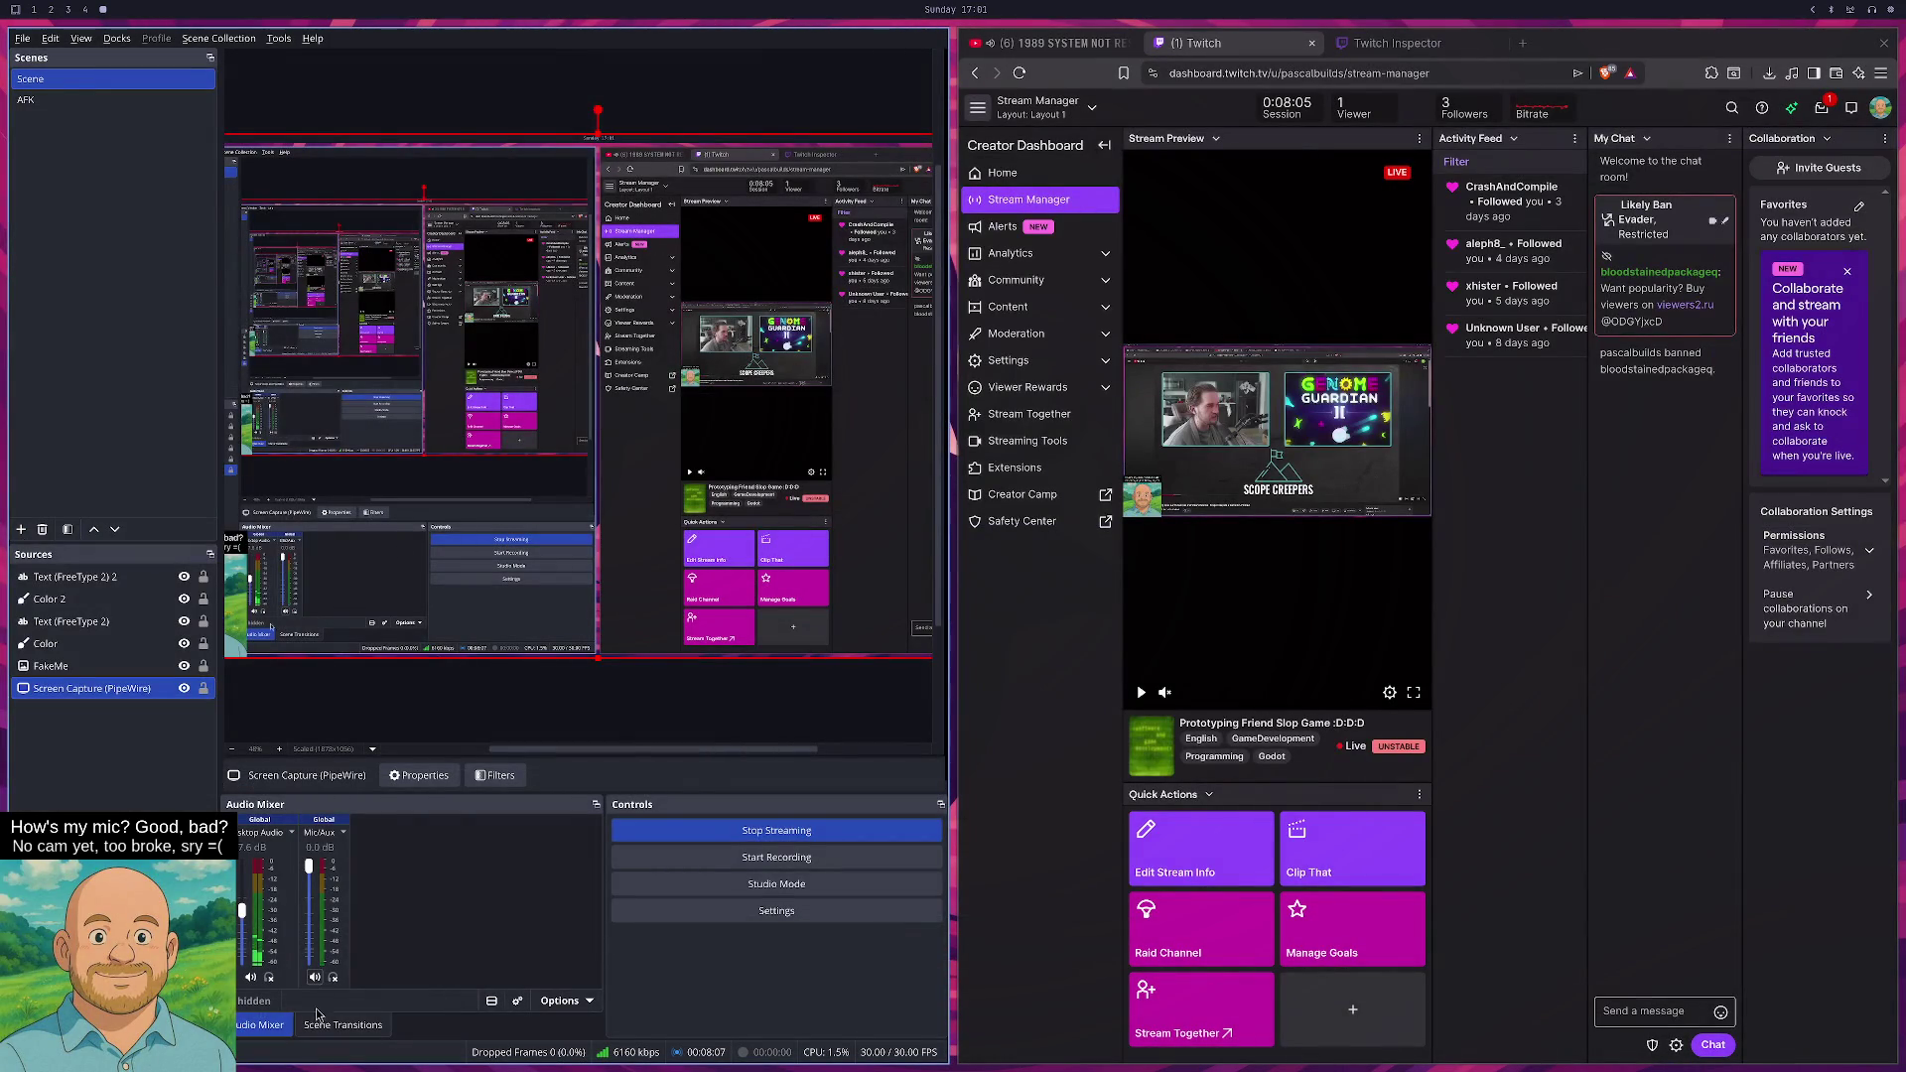
- Mute the OBS microphone and start a LAN server in the first game window
{"action": "left_click", "coordinate": [314, 978]}
{"action": "key", "text": "super+1"}
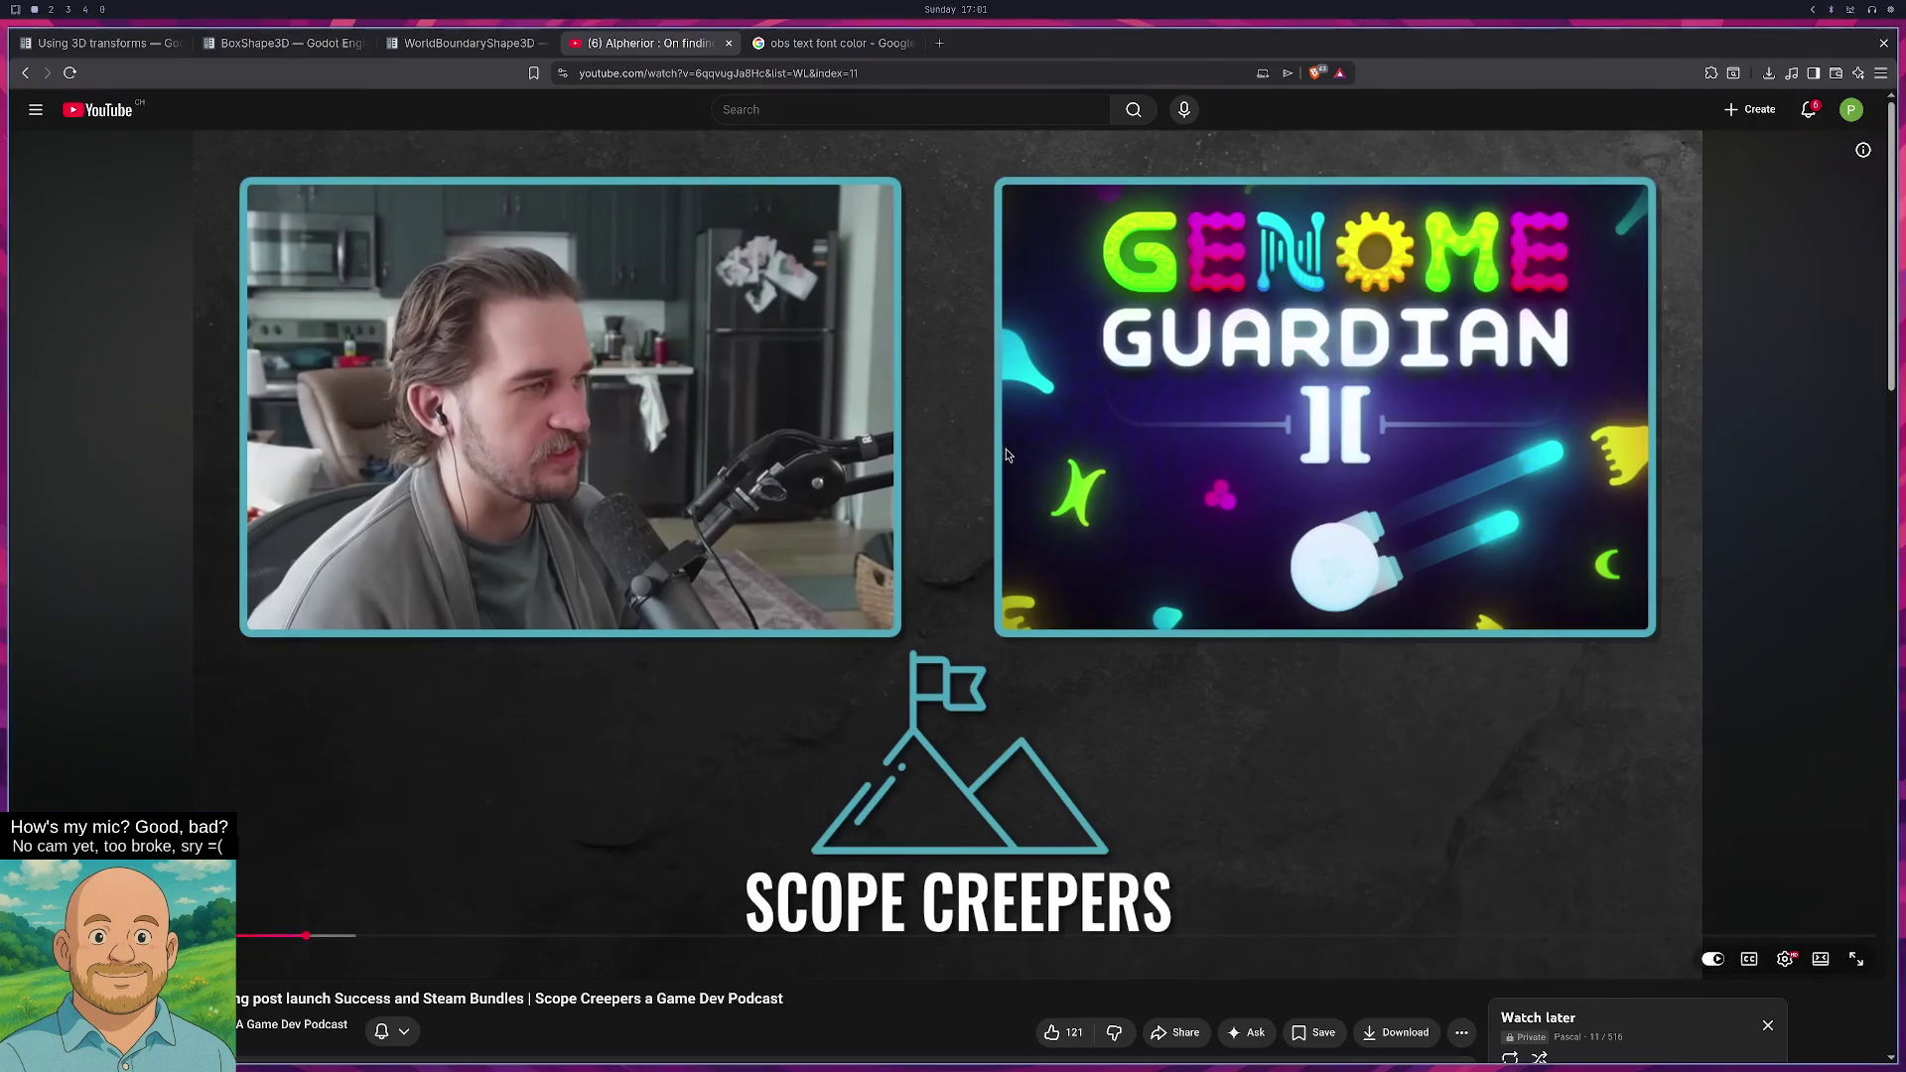
{"action": "key", "text": "super+2"}
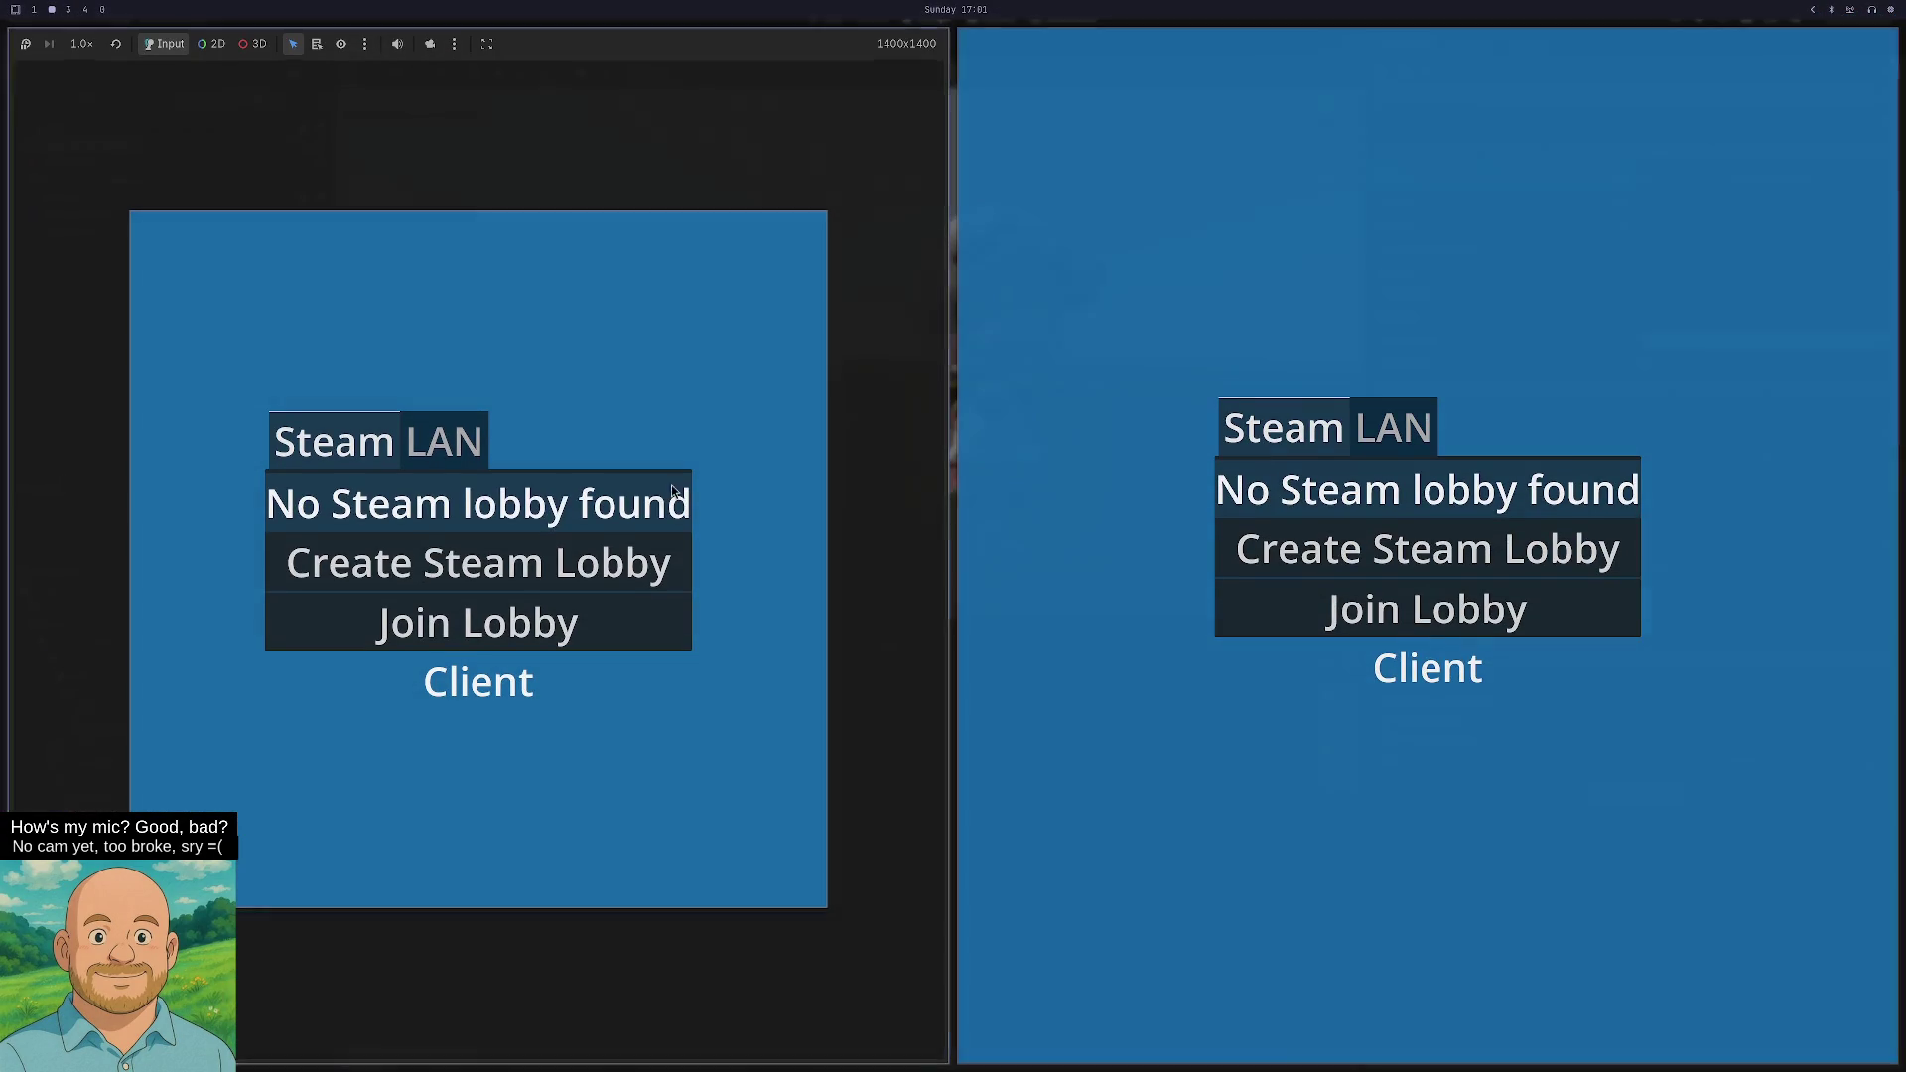
{"action": "left_click", "coordinate": [456, 446]}
{"action": "left_click", "coordinate": [446, 574]}
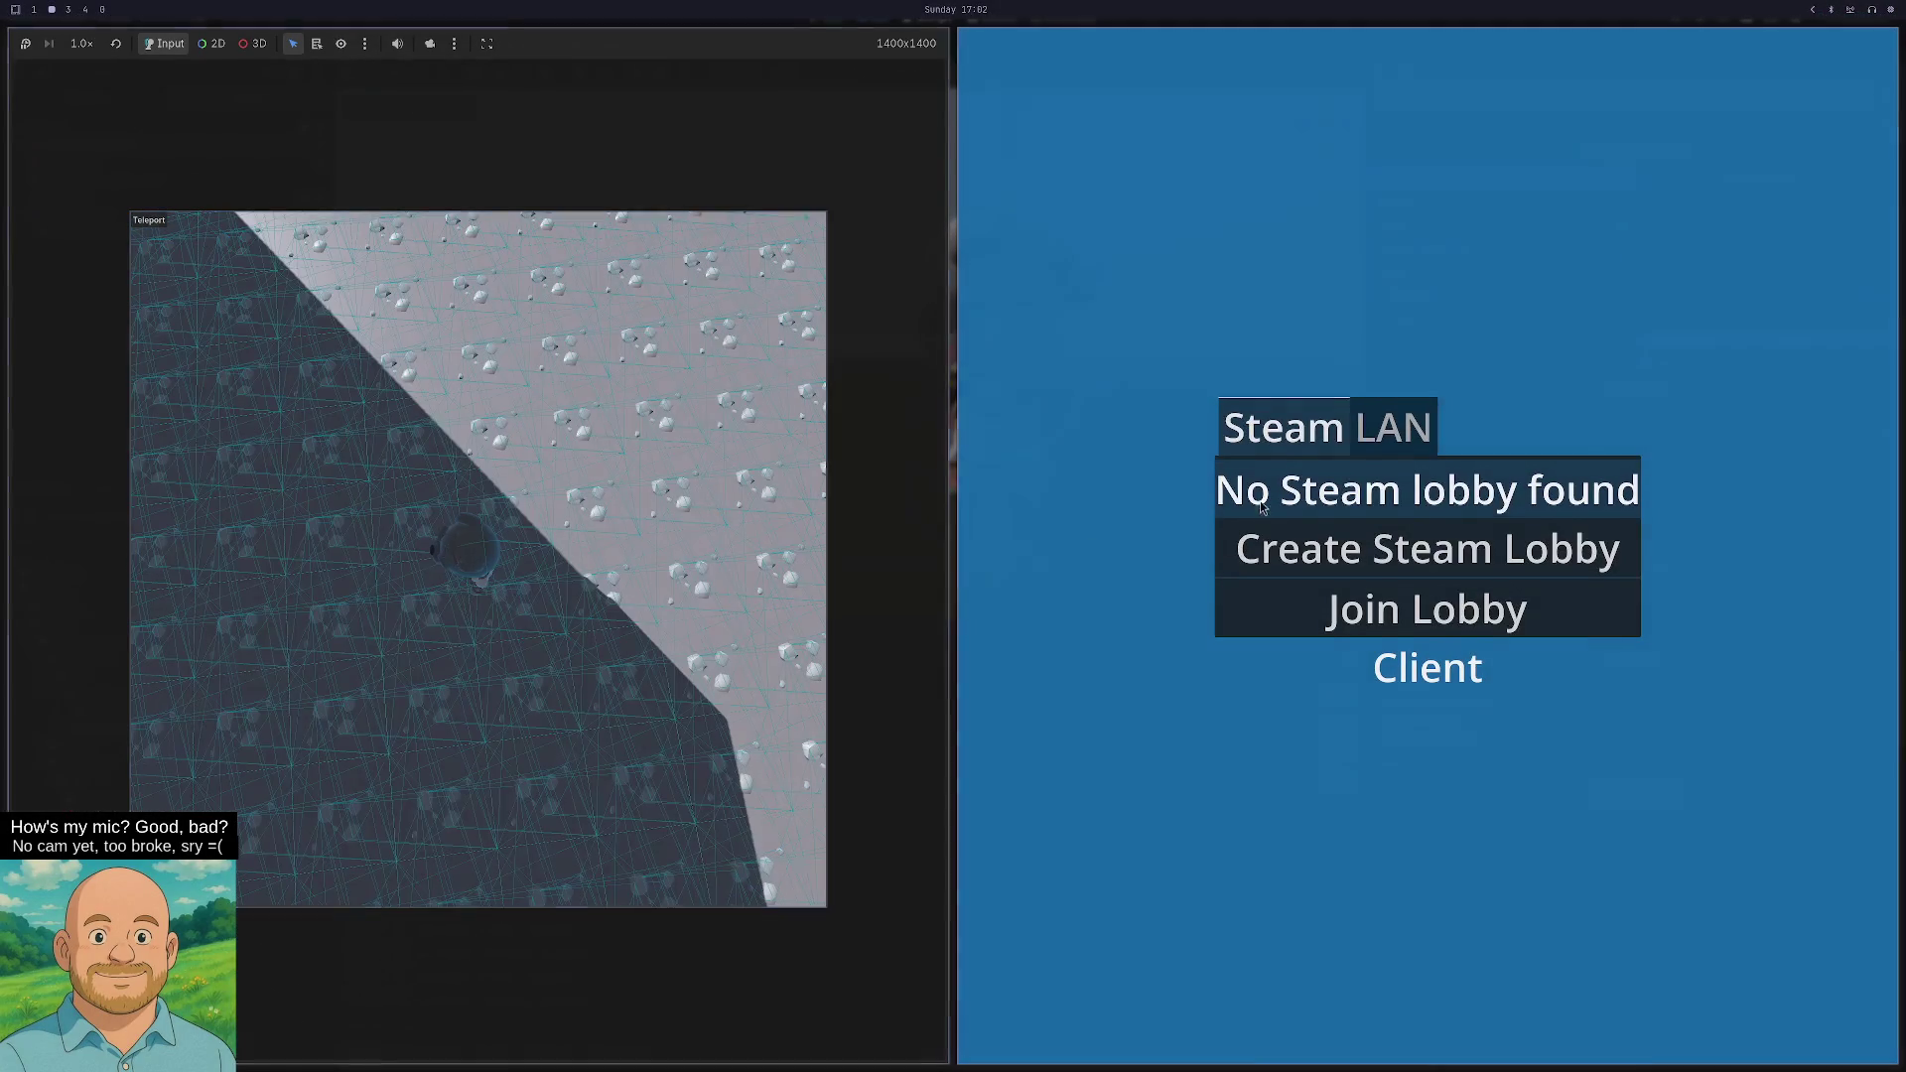
- Join the LAN server from the second game window and walk the character toward the box
{"action": "left_click", "coordinate": [1405, 427]}
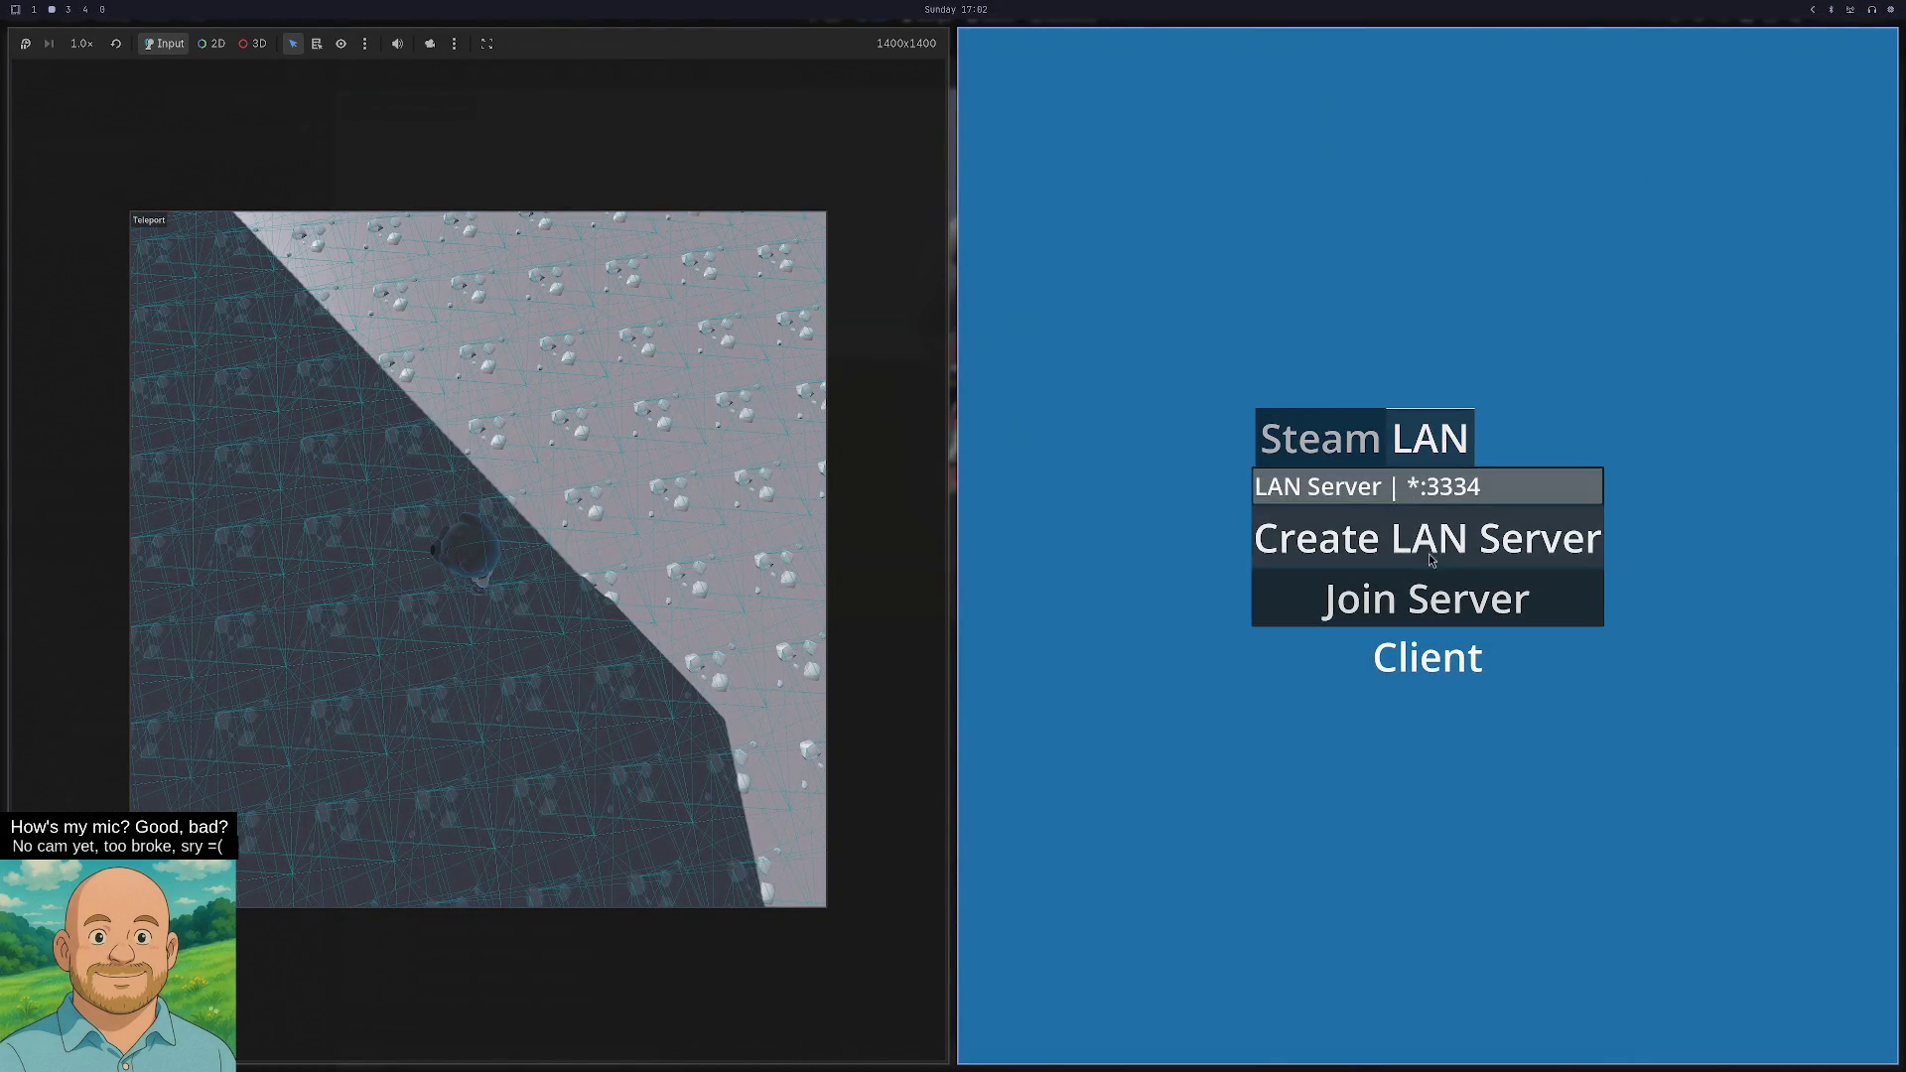
{"action": "left_click", "coordinate": [1411, 521]}
{"action": "key", "text": "w"}
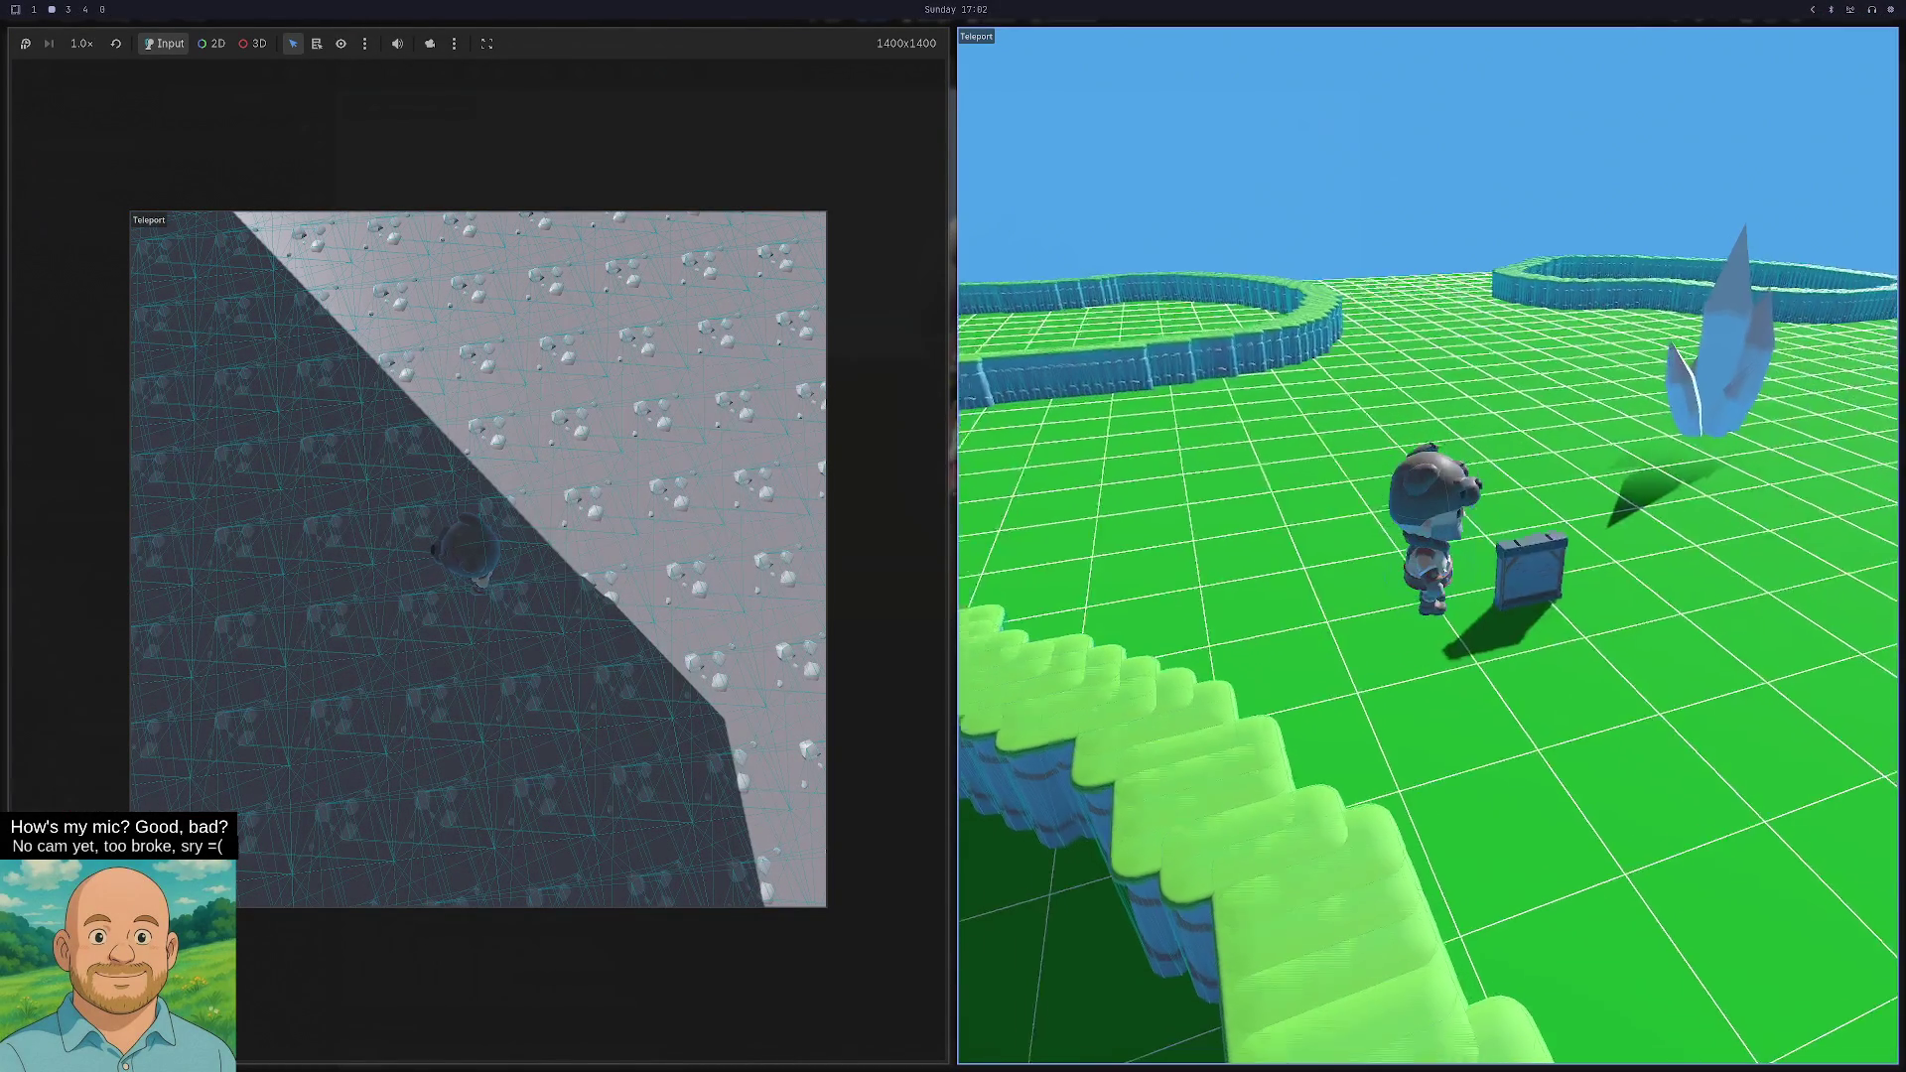
{"action": "key", "text": "w"}
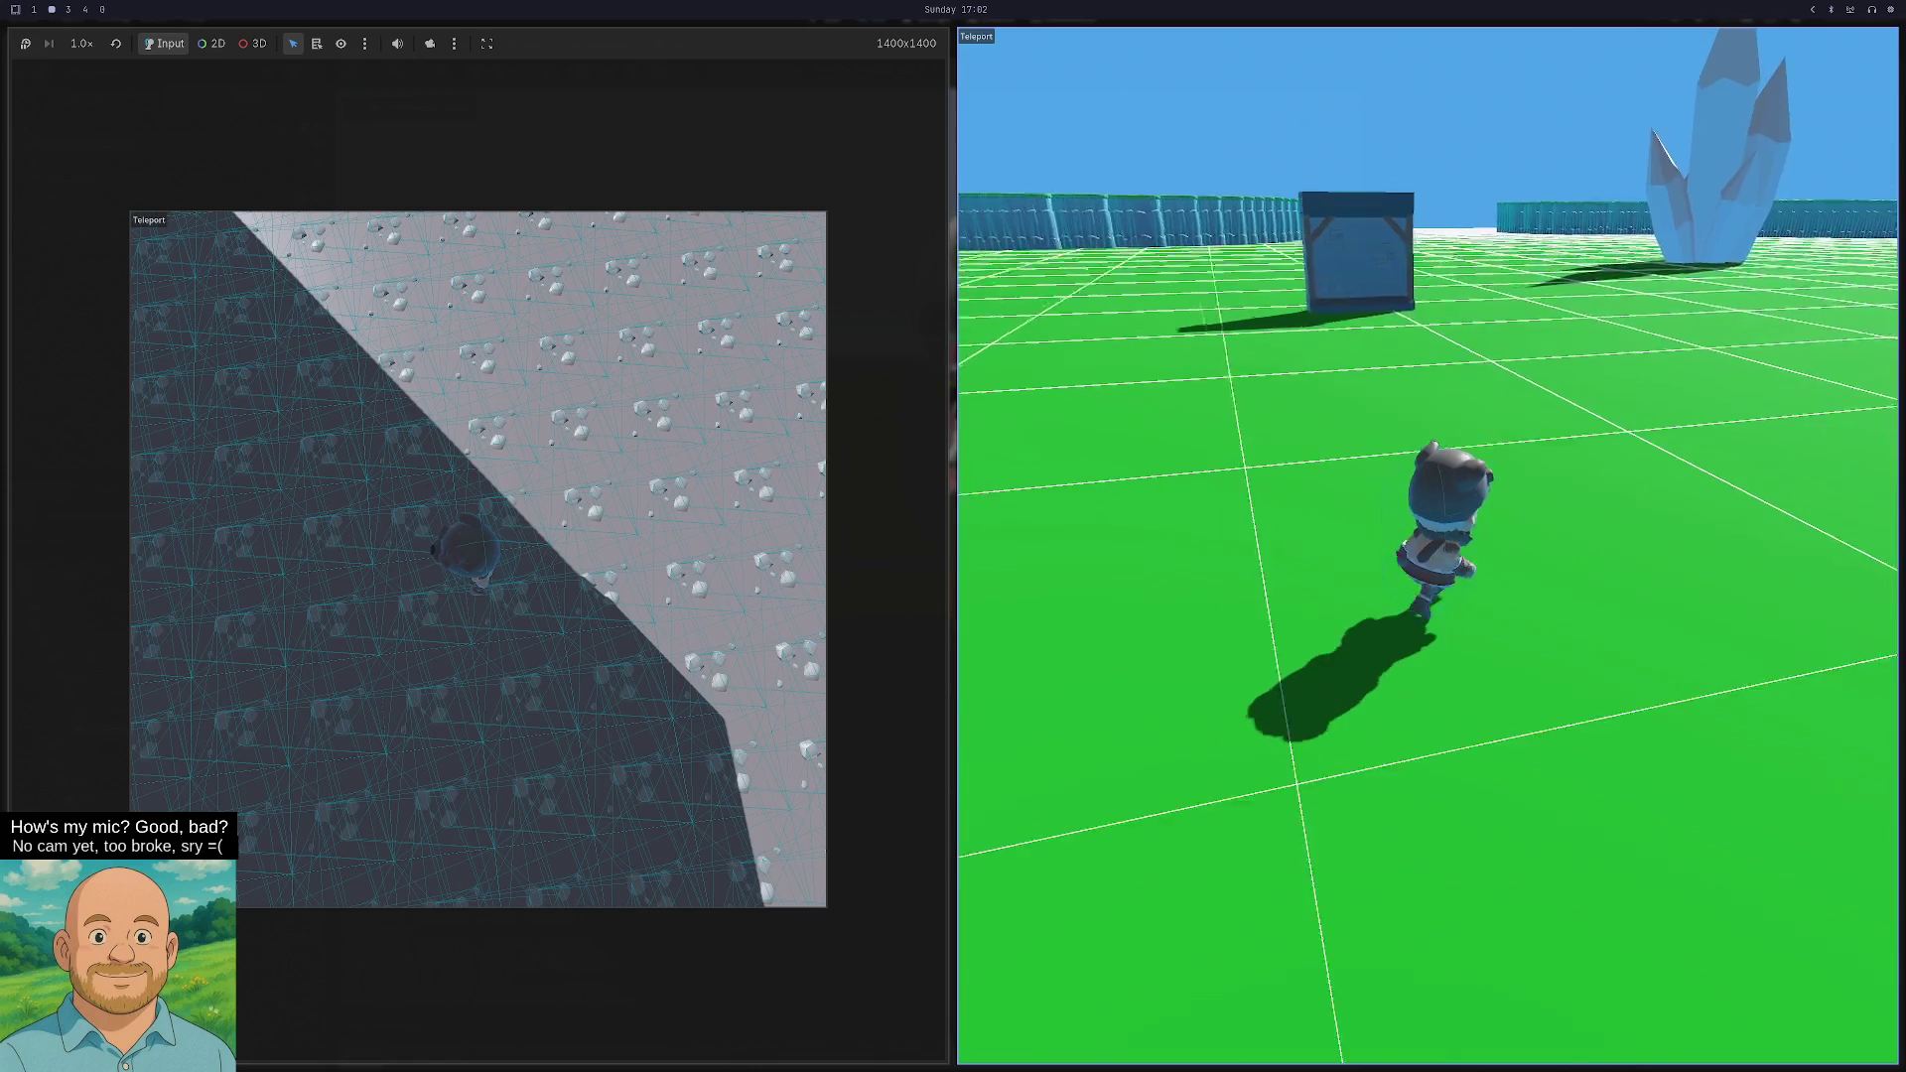
{"action": "key", "text": "w"}
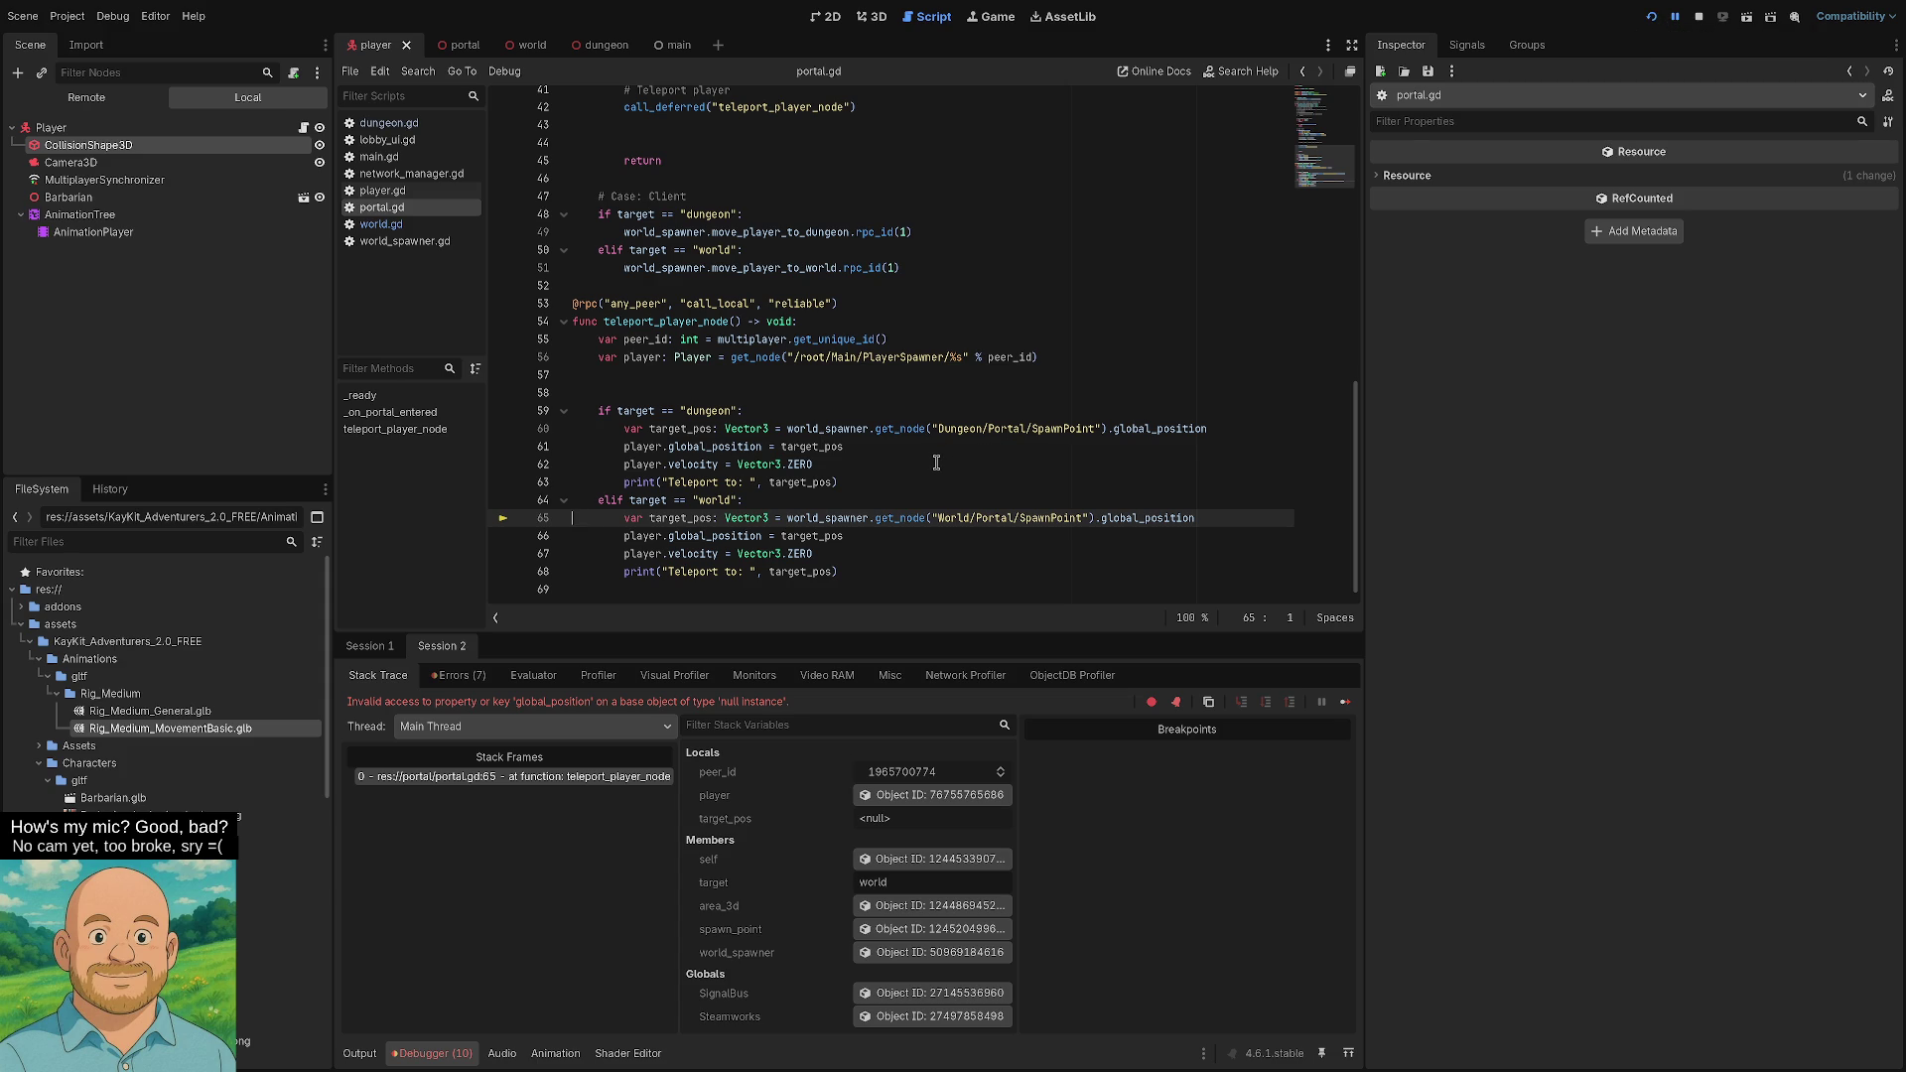
{"action": "scroll", "coordinate": [919, 407], "scroll_direction": "up", "scroll_amount": 2}
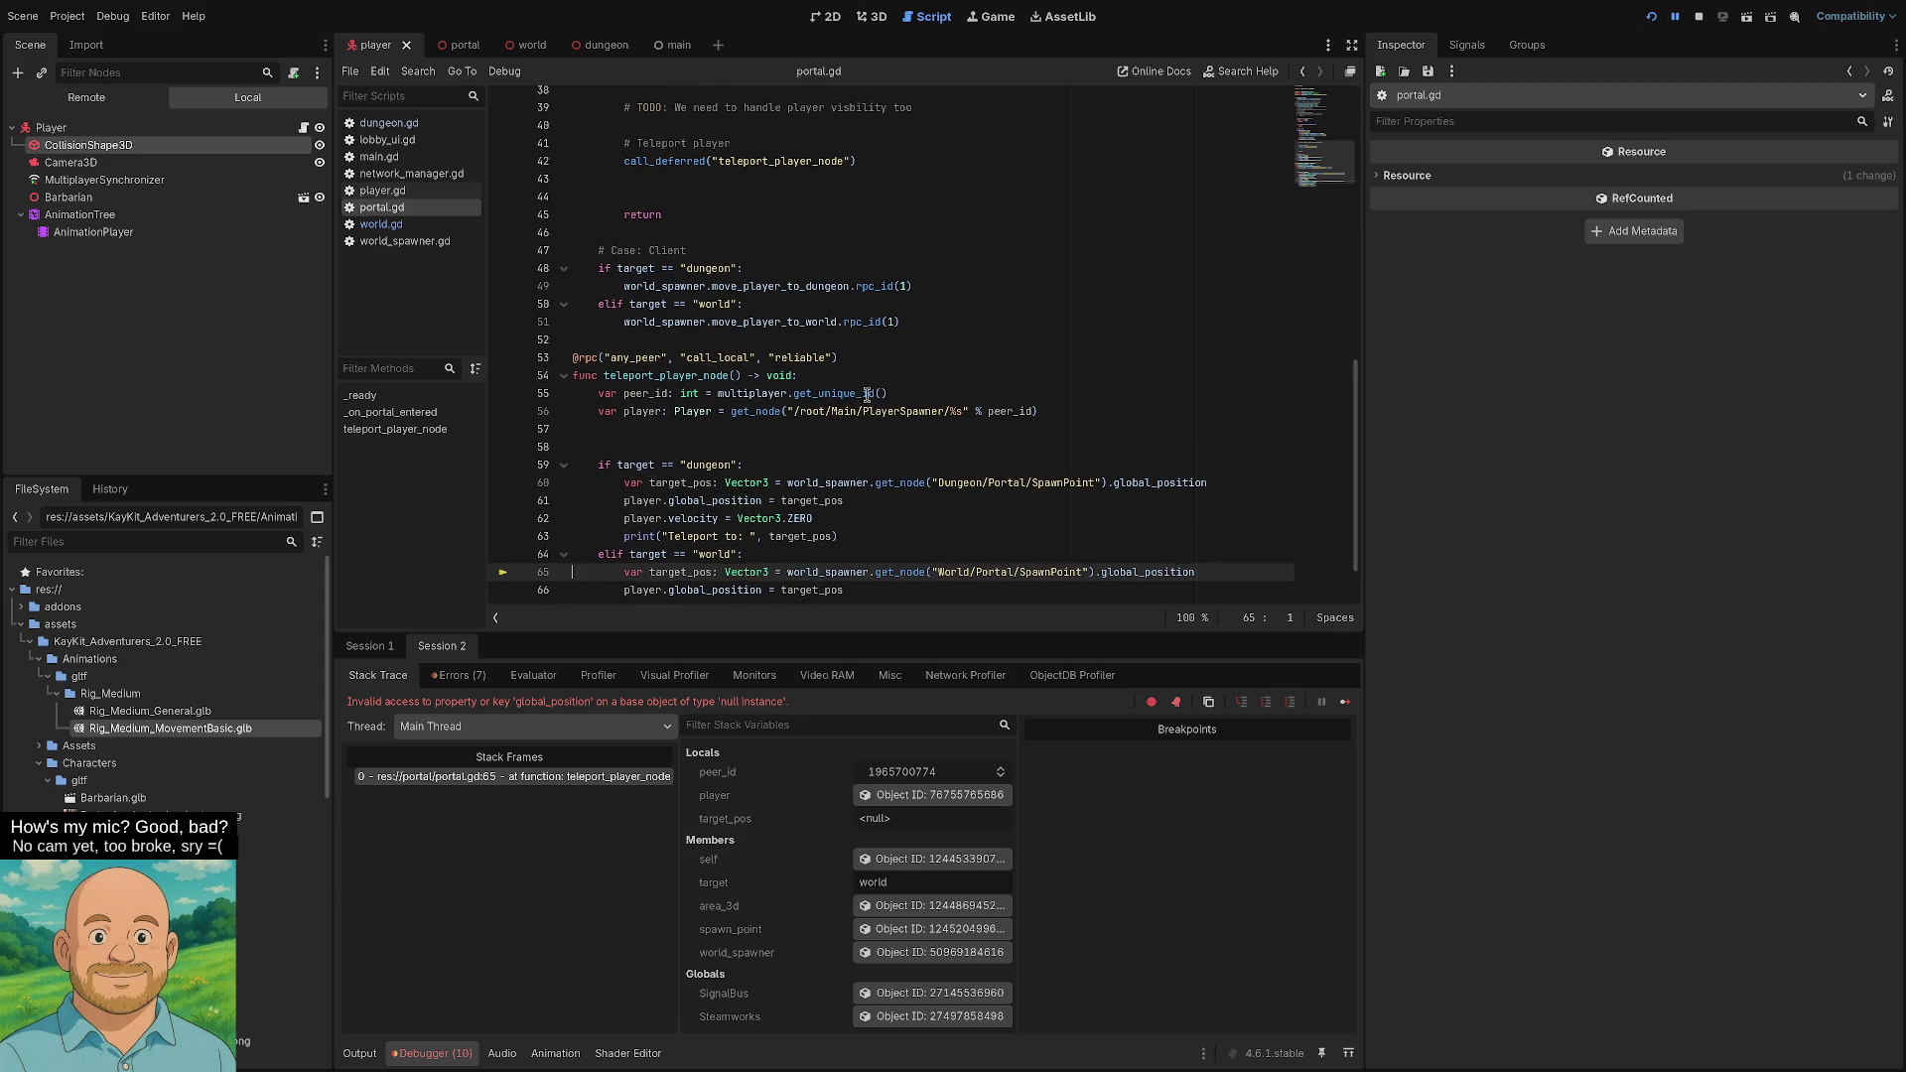
{"action": "double_click", "coordinate": [660, 429]}
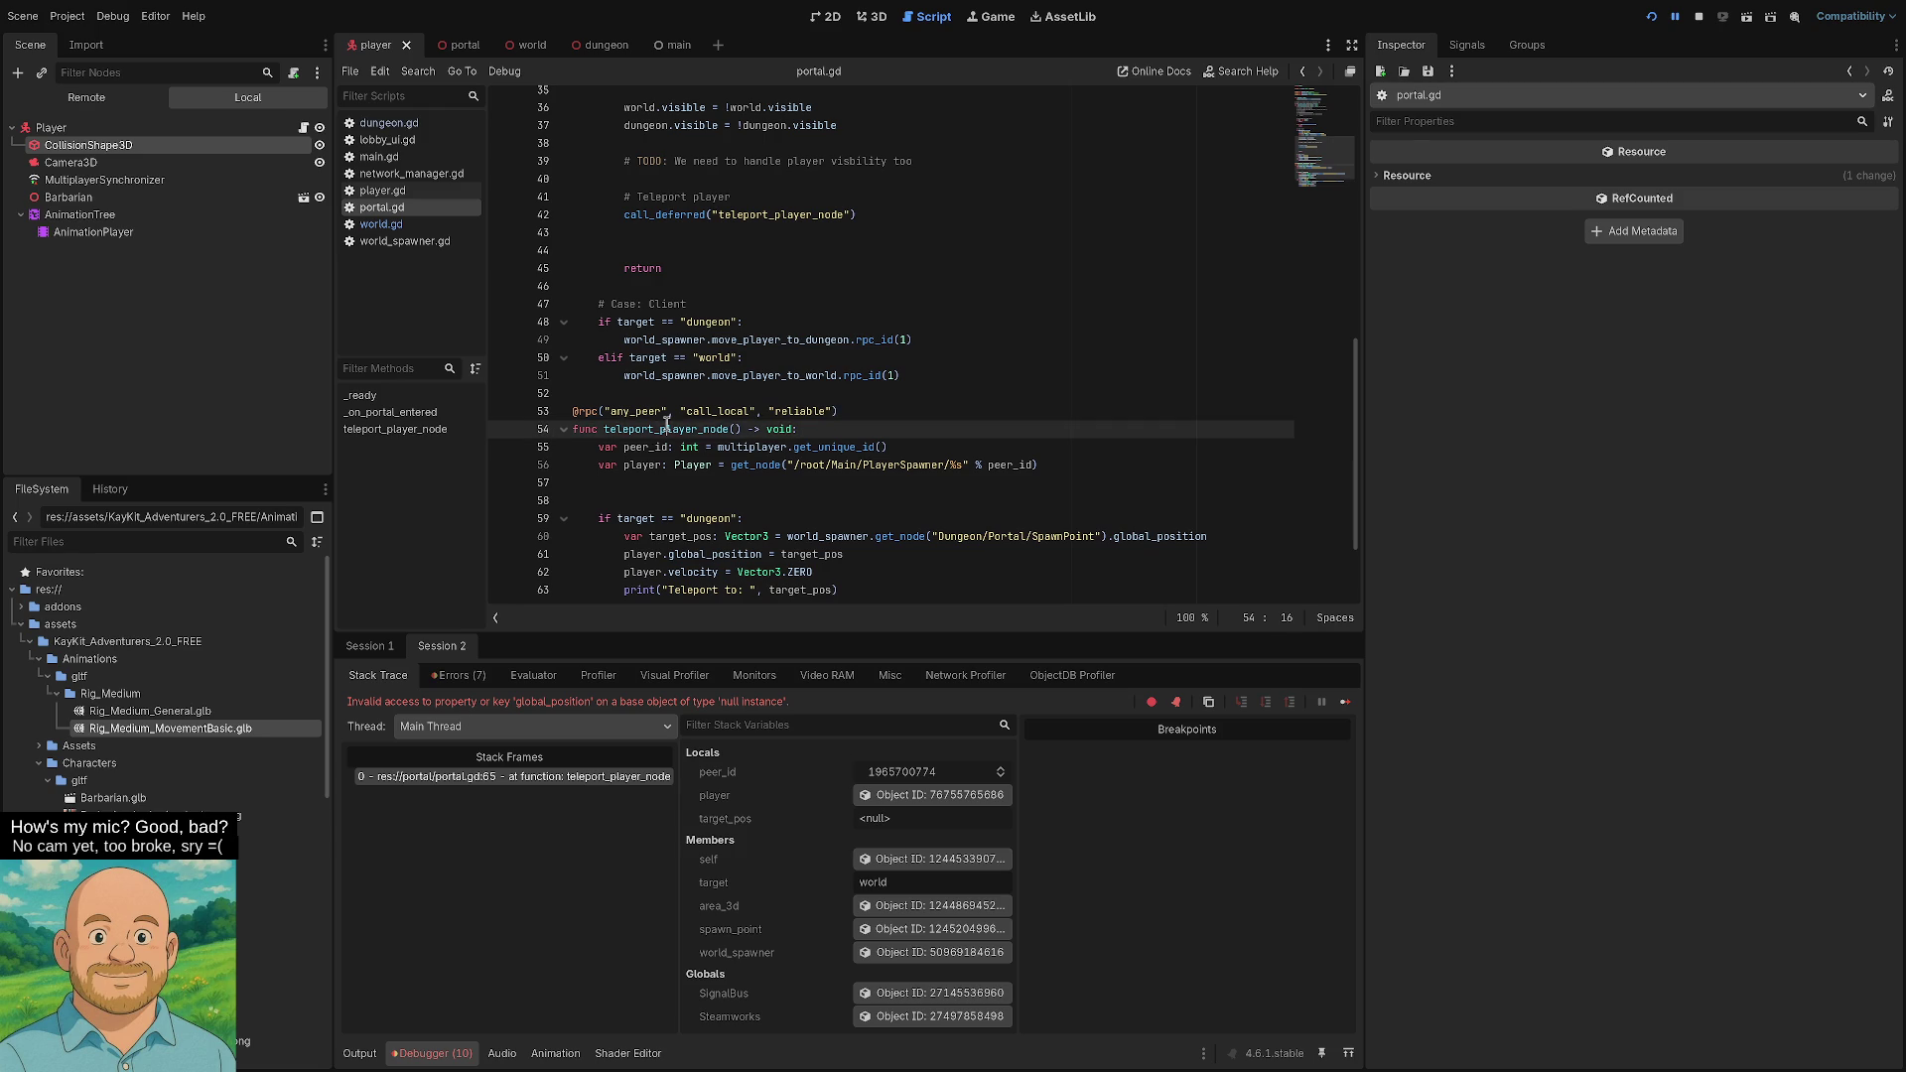
{"action": "scroll", "coordinate": [781, 397], "scroll_direction": "up", "scroll_amount": 2}
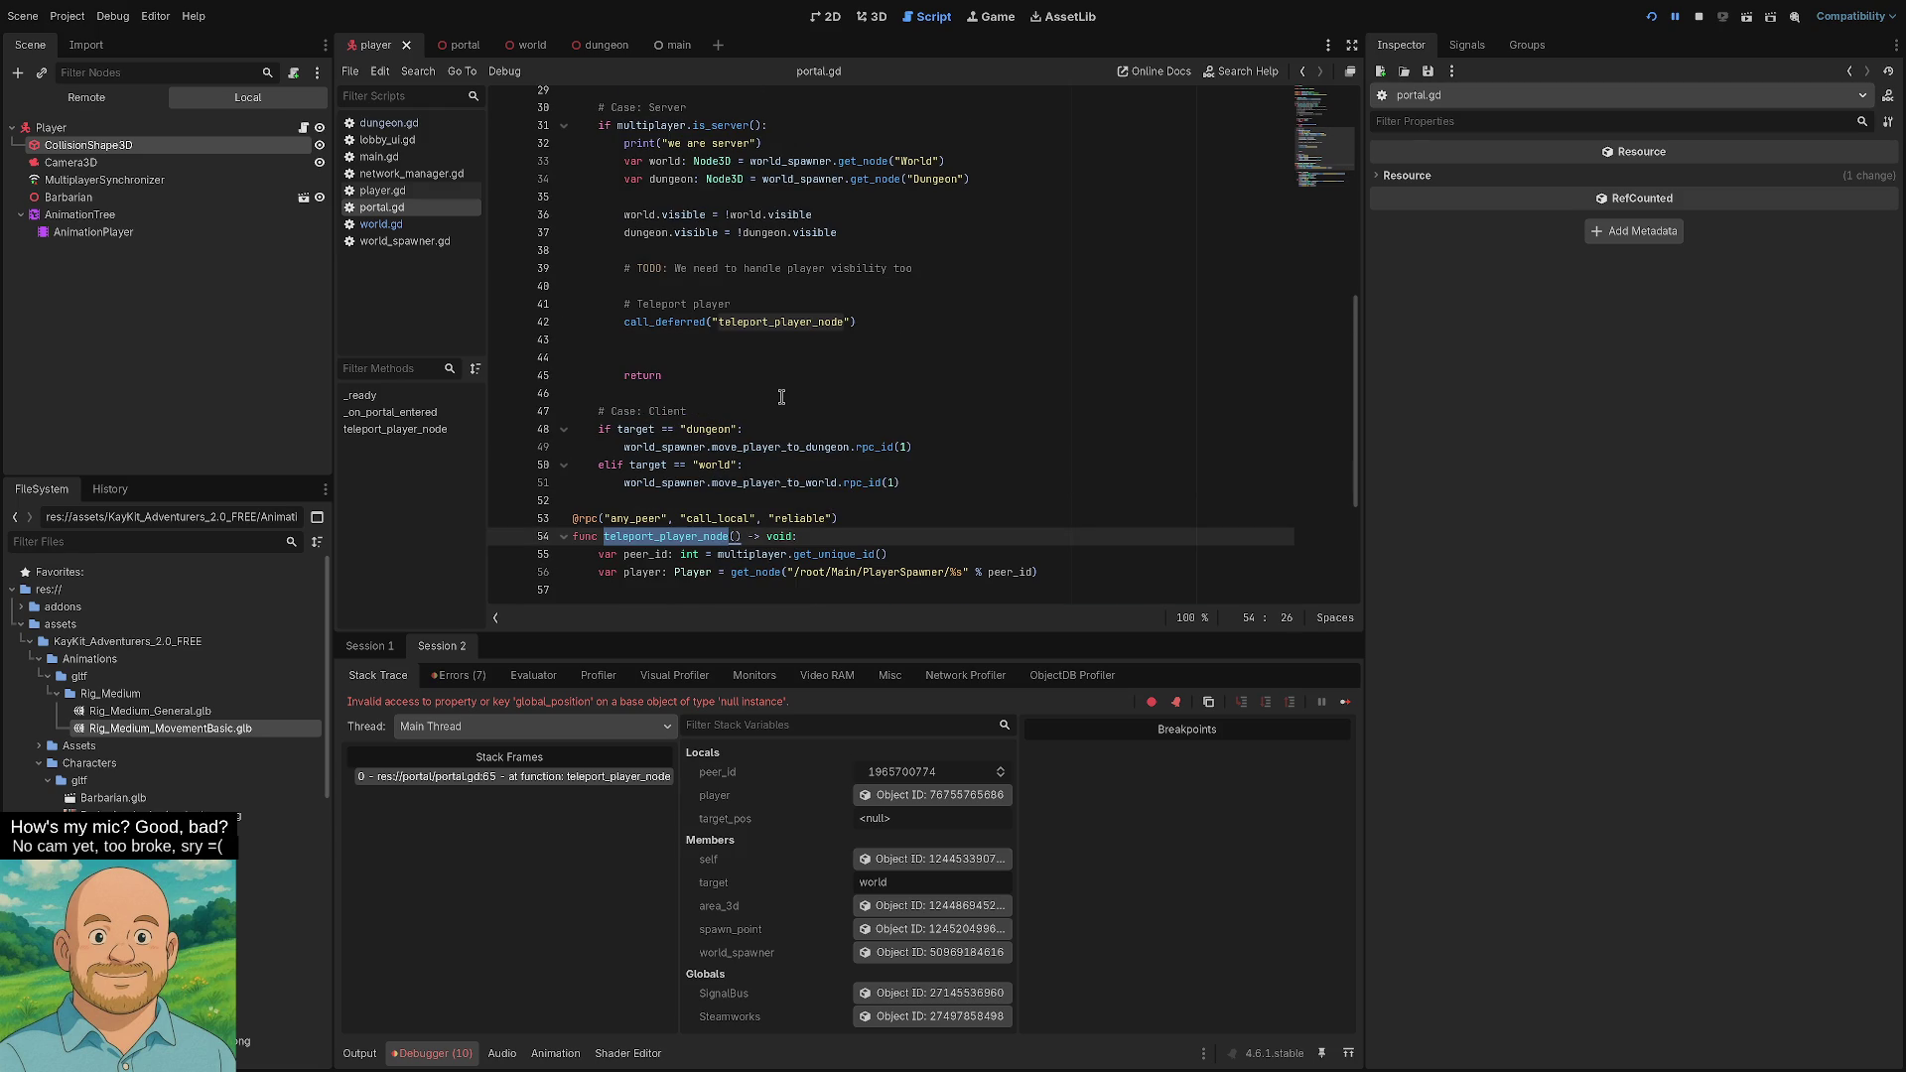
{"action": "scroll", "coordinate": [779, 398], "scroll_direction": "up", "scroll_amount": 4}
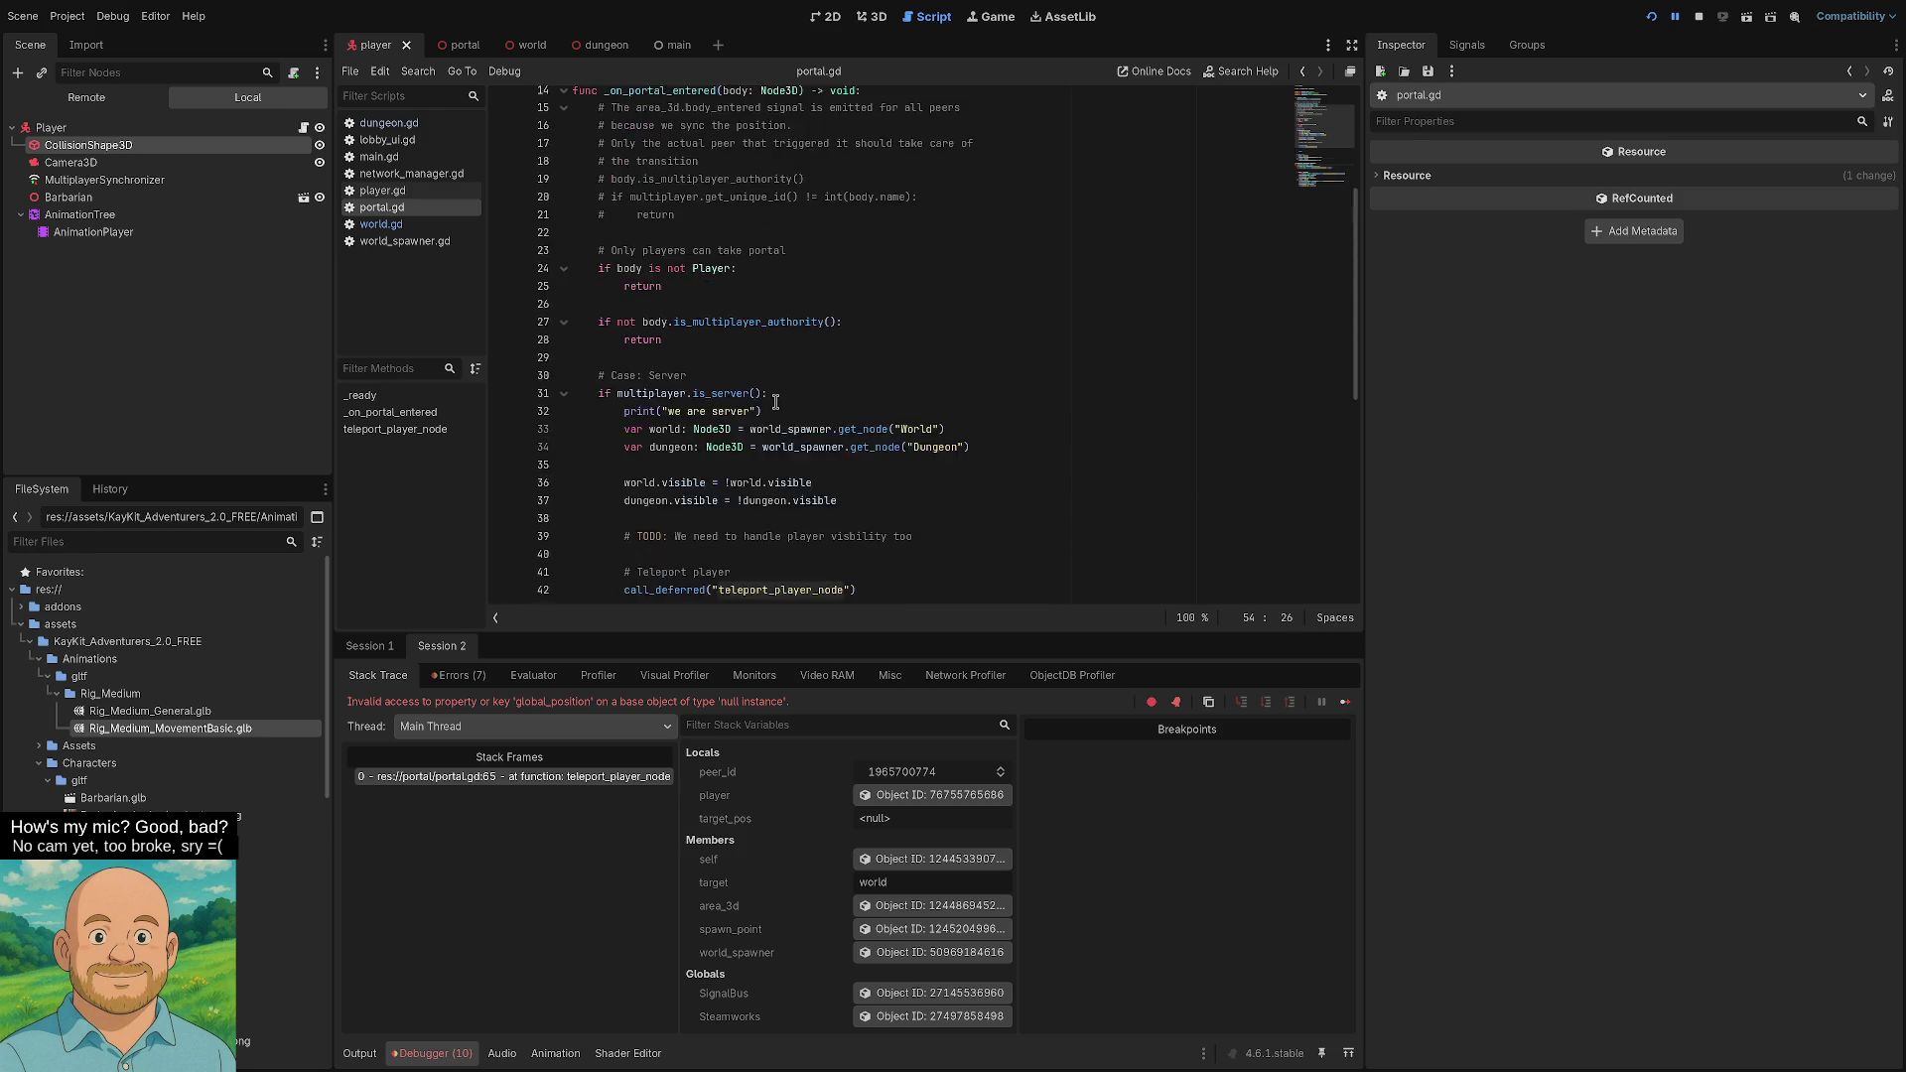
{"action": "scroll", "coordinate": [774, 402], "scroll_direction": "down", "scroll_amount": 2}
{"action": "scroll", "coordinate": [771, 404], "scroll_direction": "down", "scroll_amount": 1}
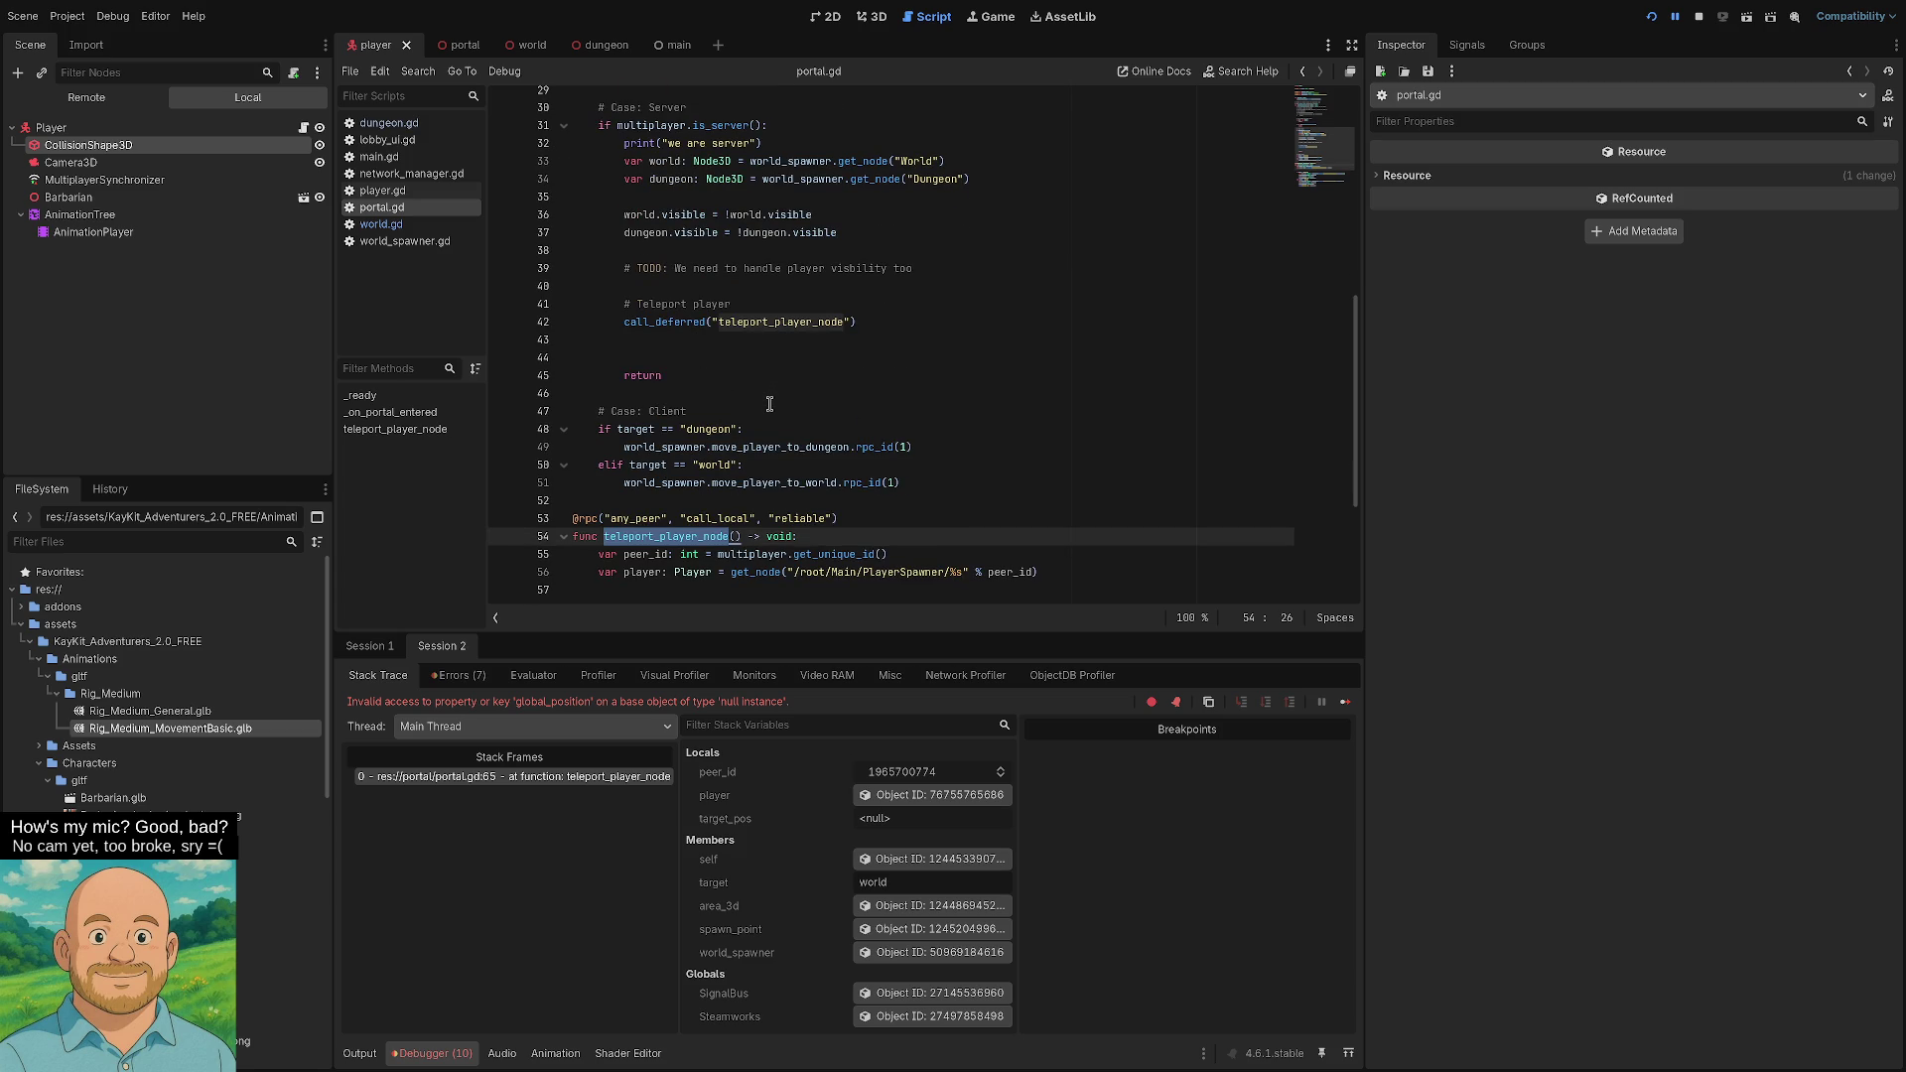
{"action": "scroll", "coordinate": [765, 404], "scroll_direction": "down", "scroll_amount": 4}
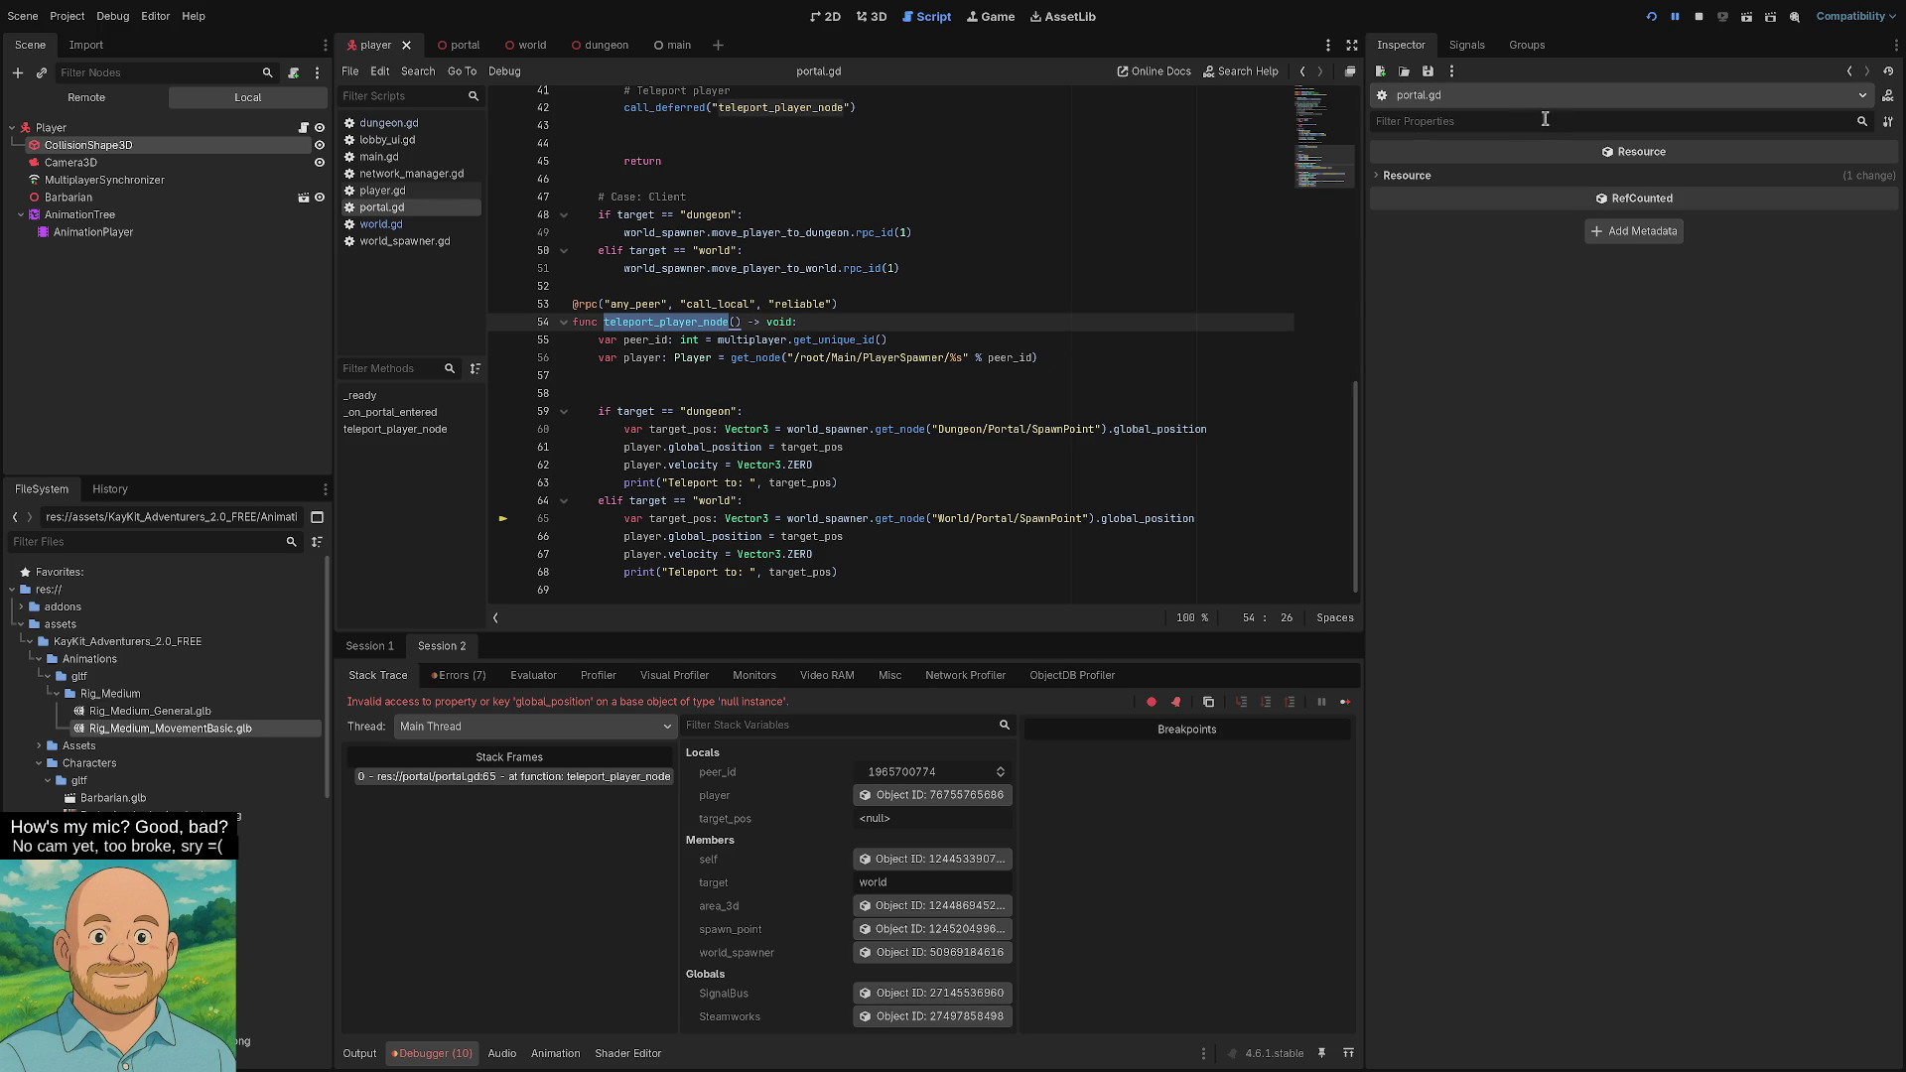
- Rerun the project, host a LAN server in the left window and join it from the right
{"action": "left_click", "coordinate": [1652, 18]}
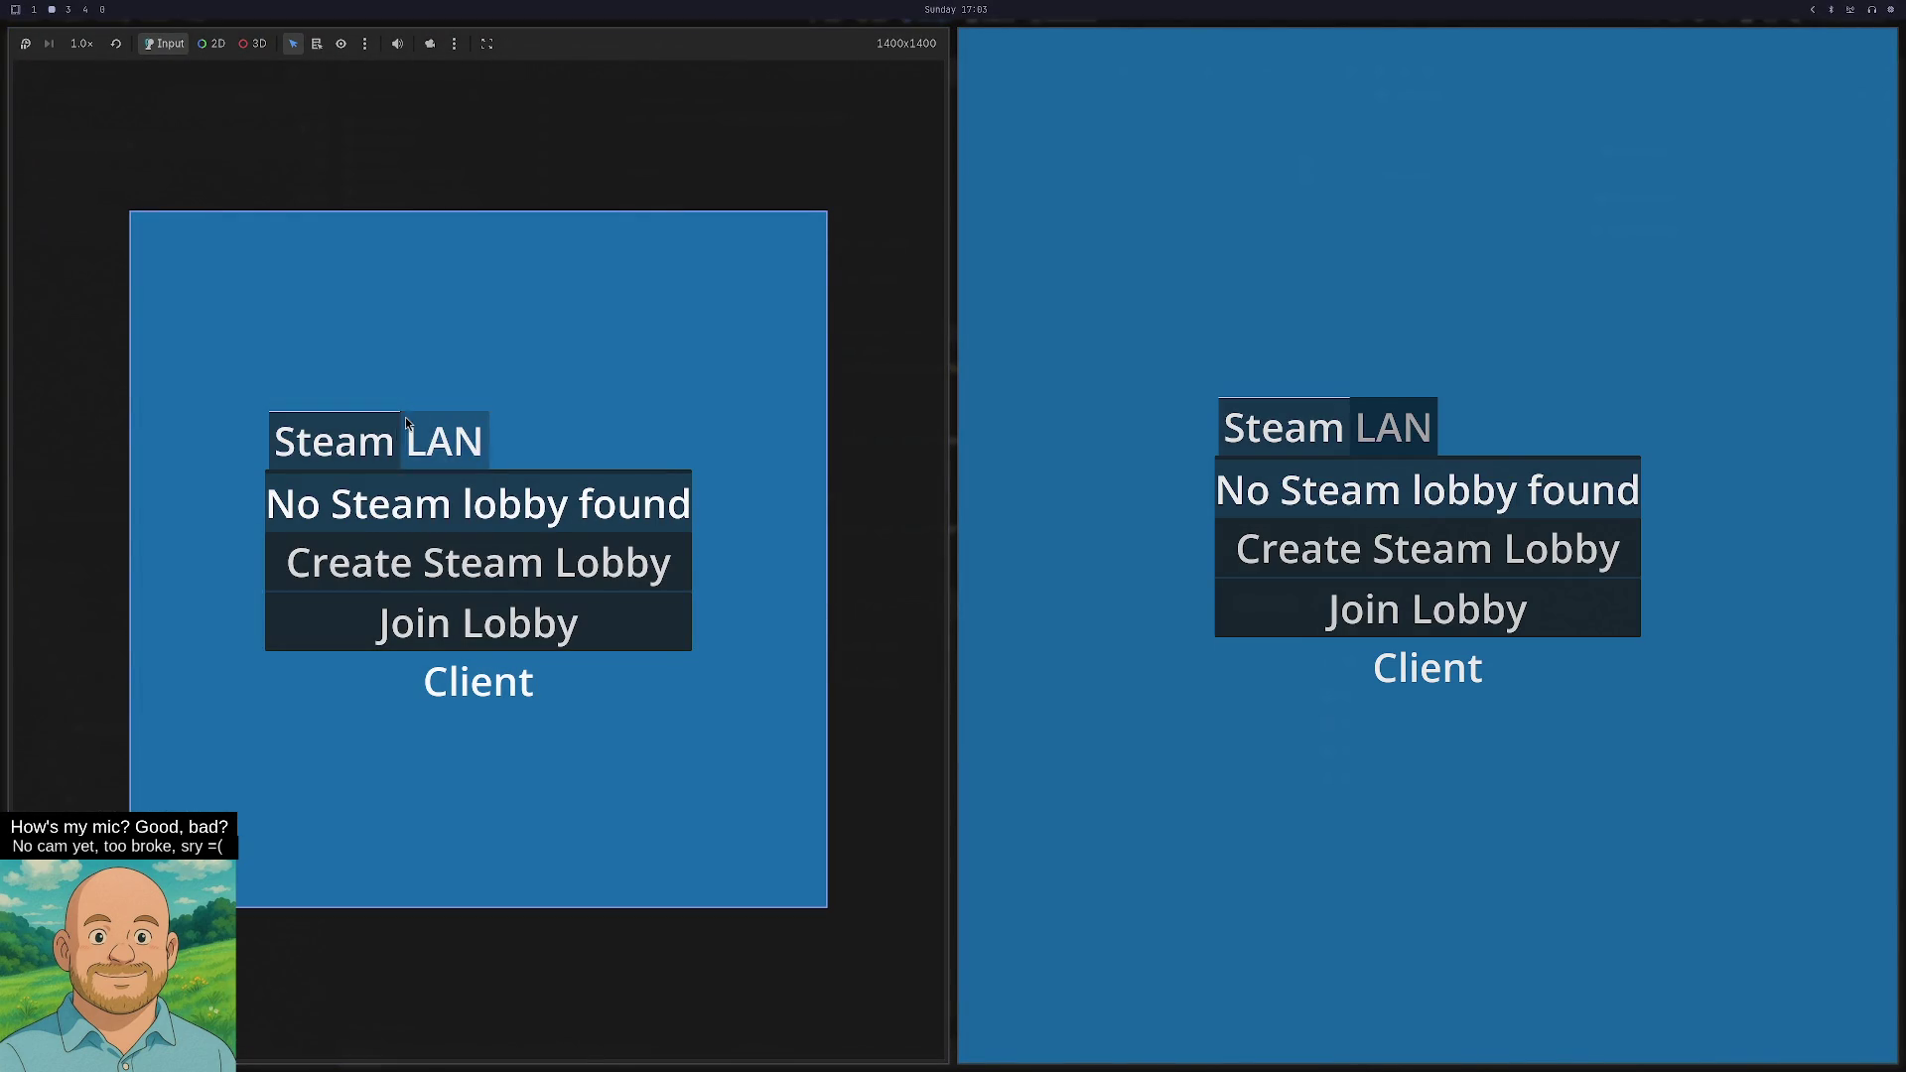
{"action": "left_click", "coordinate": [406, 421]}
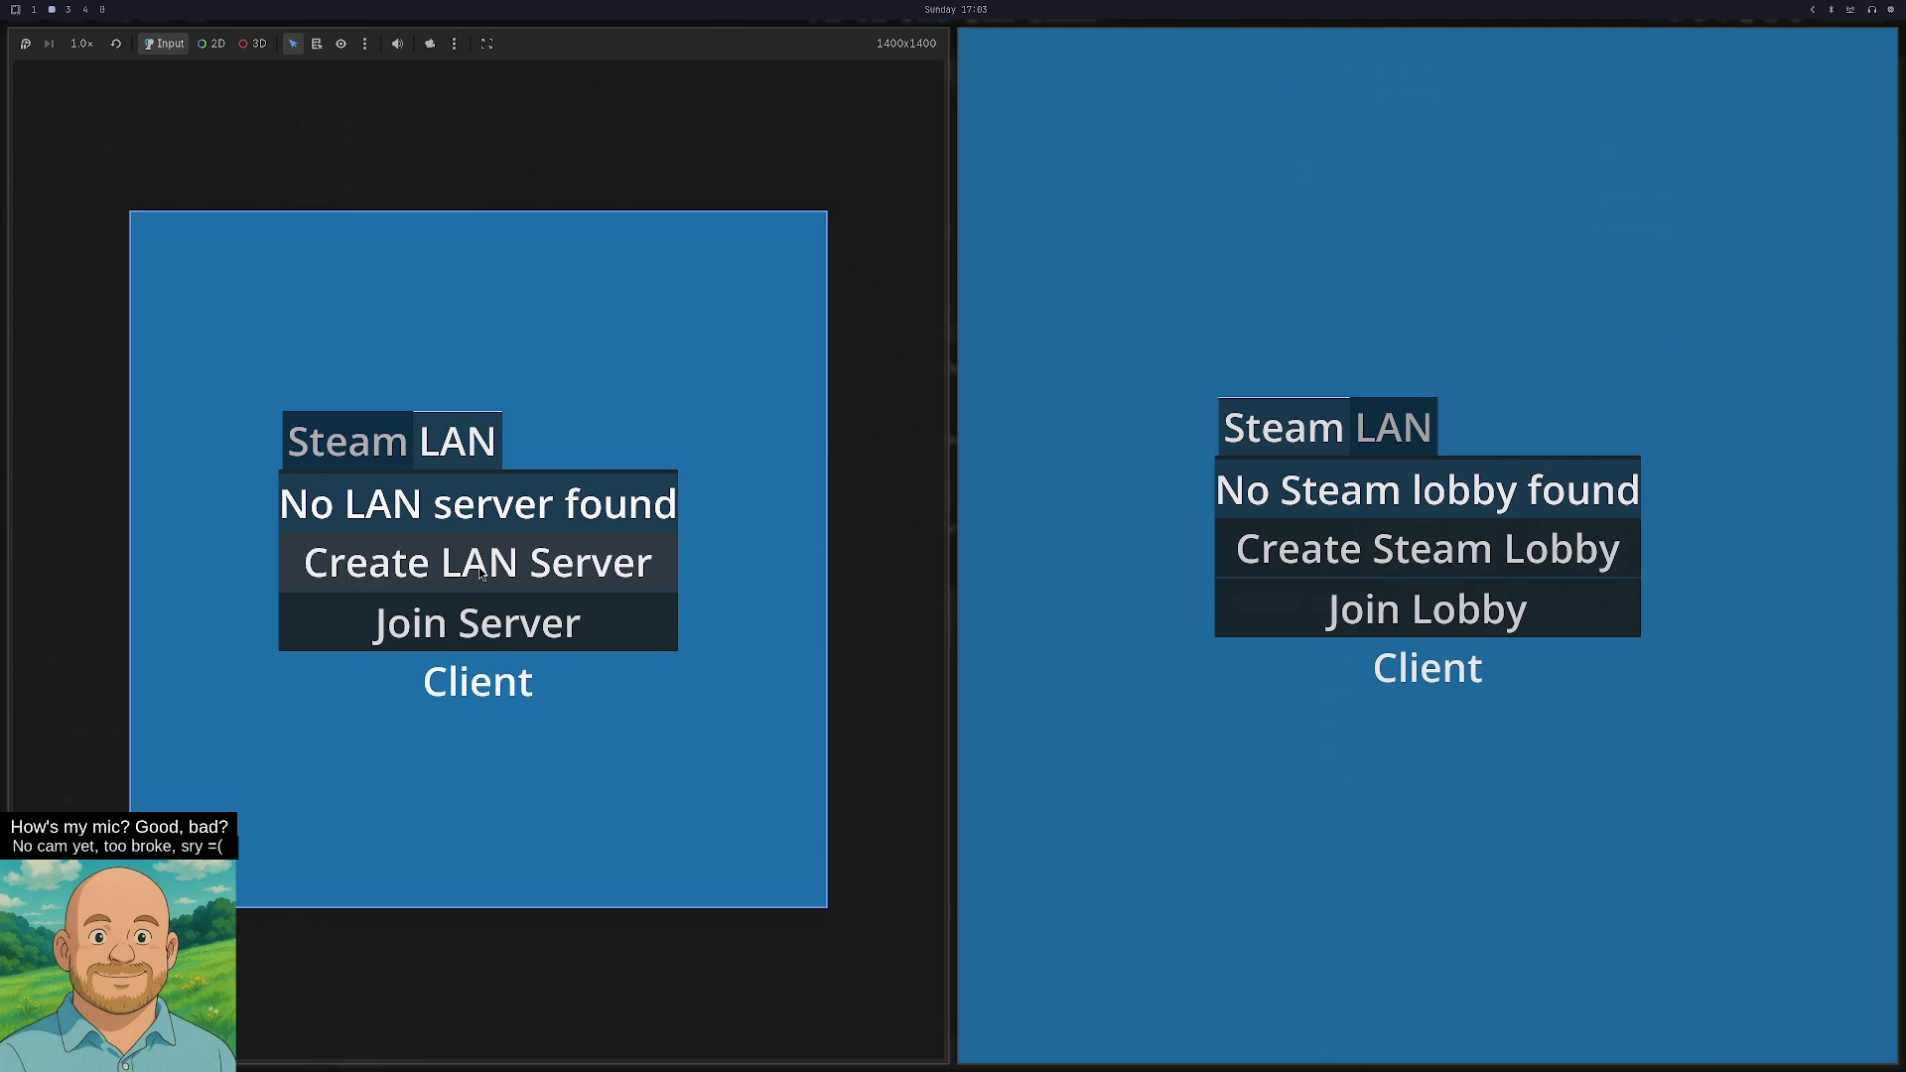
{"action": "left_click", "coordinate": [1430, 432]}
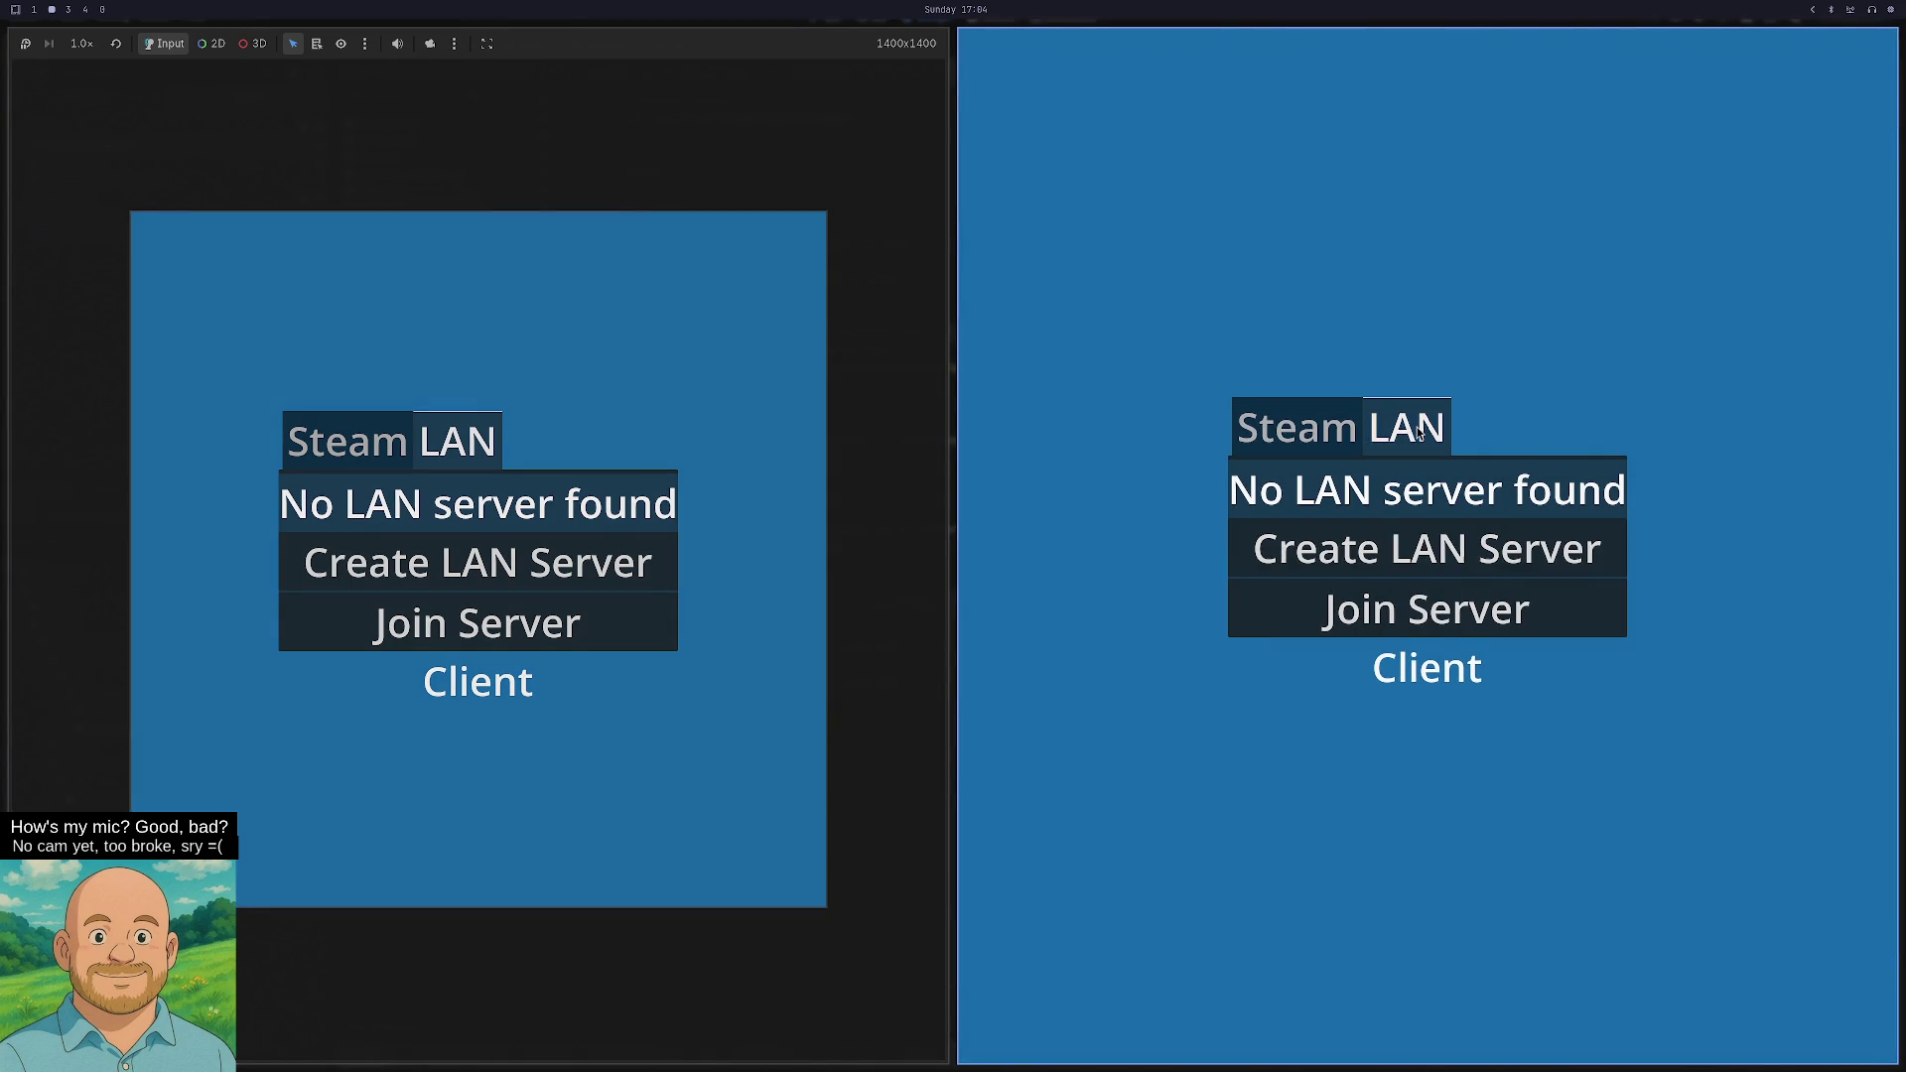
{"action": "left_click", "coordinate": [581, 571]}
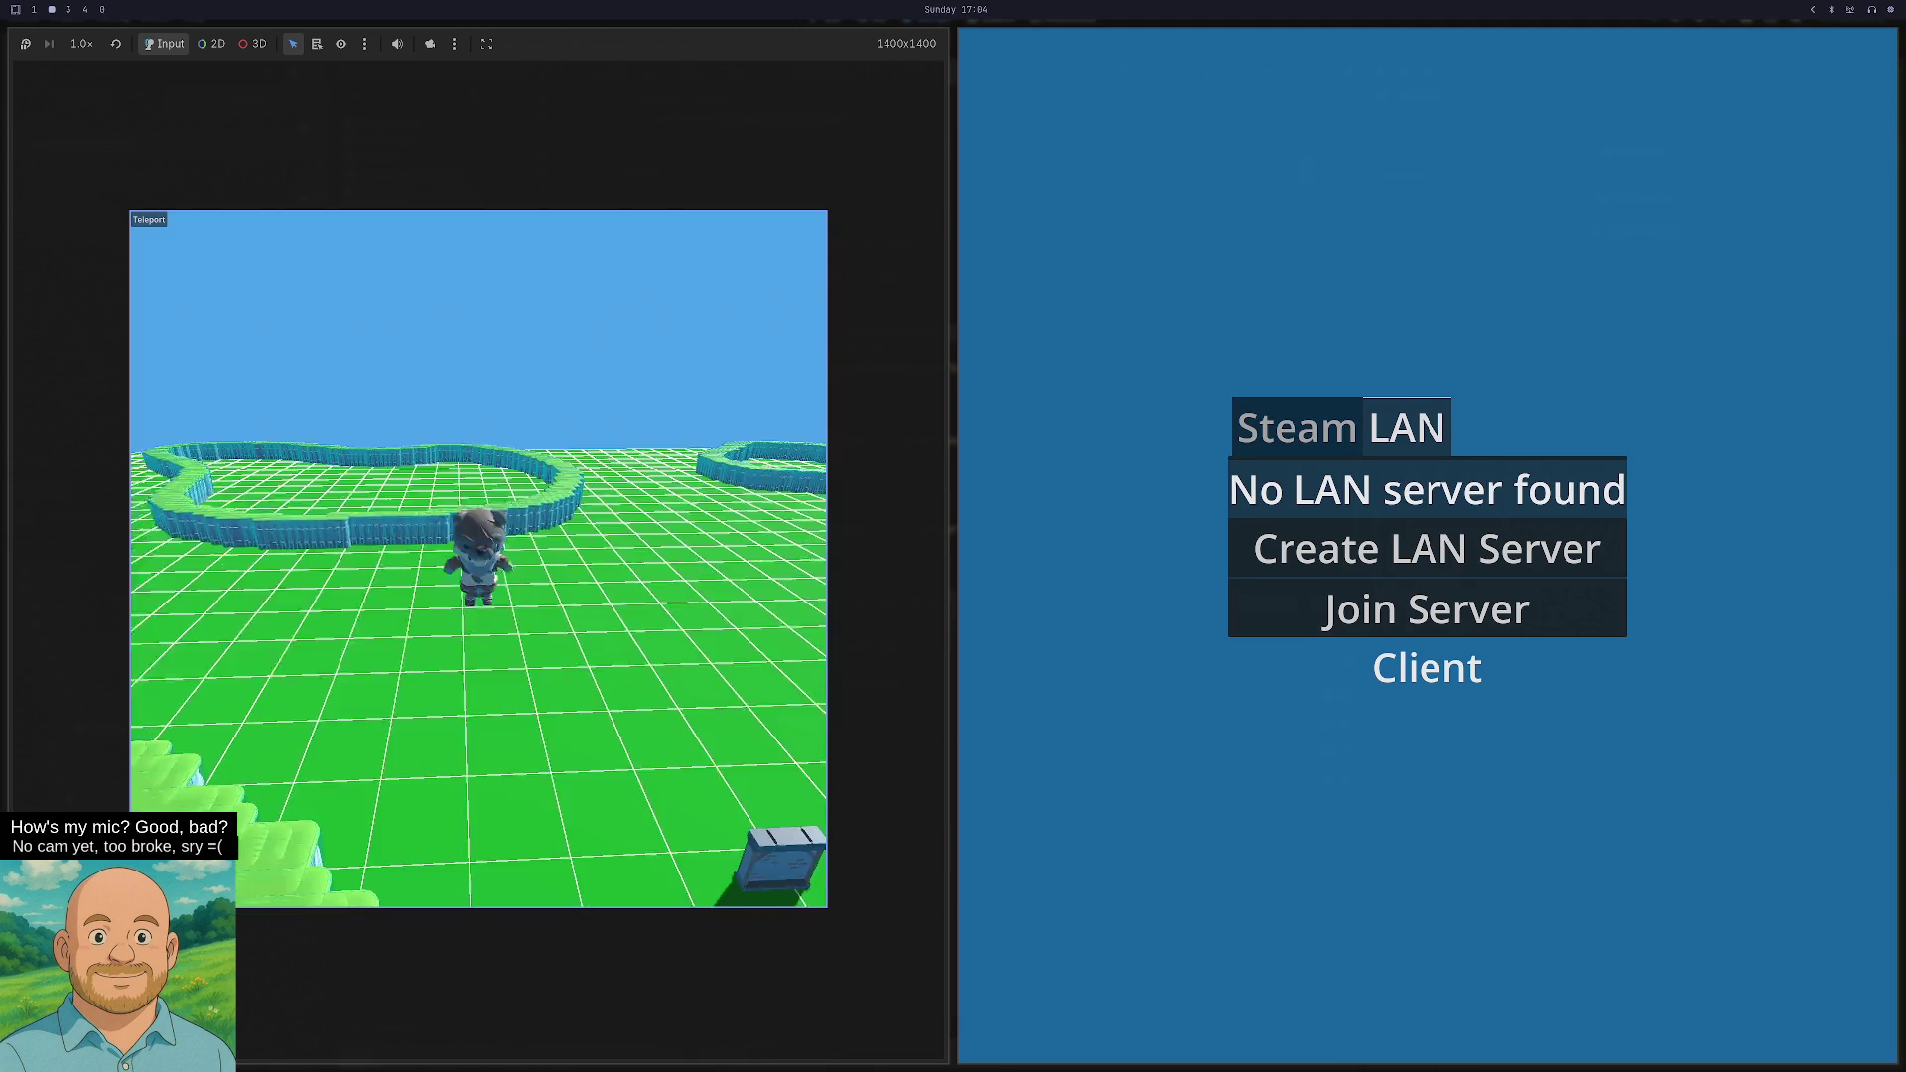
{"action": "left_click", "coordinate": [1524, 607]}
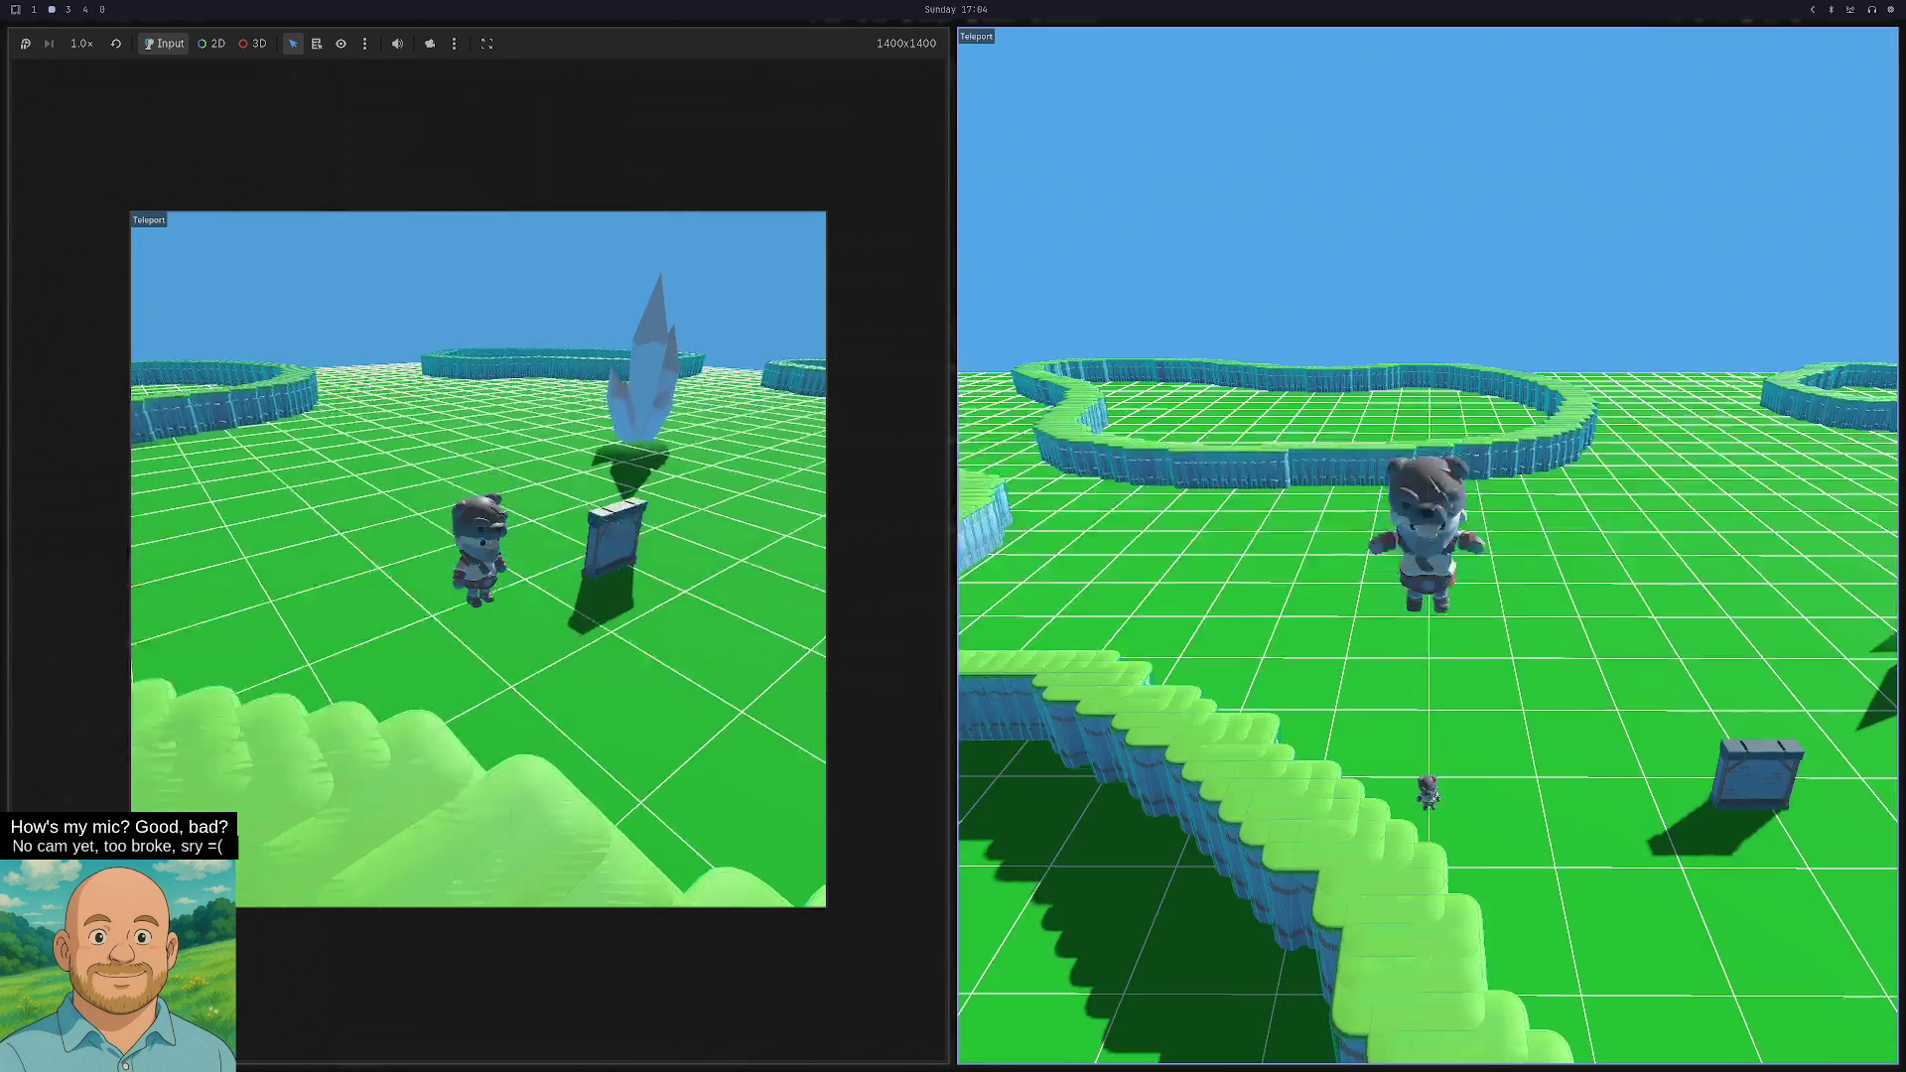
- Walk the client player down the stairs into the portal, hitting the crash at portal.gd line 65
{"action": "key", "text": "s"}
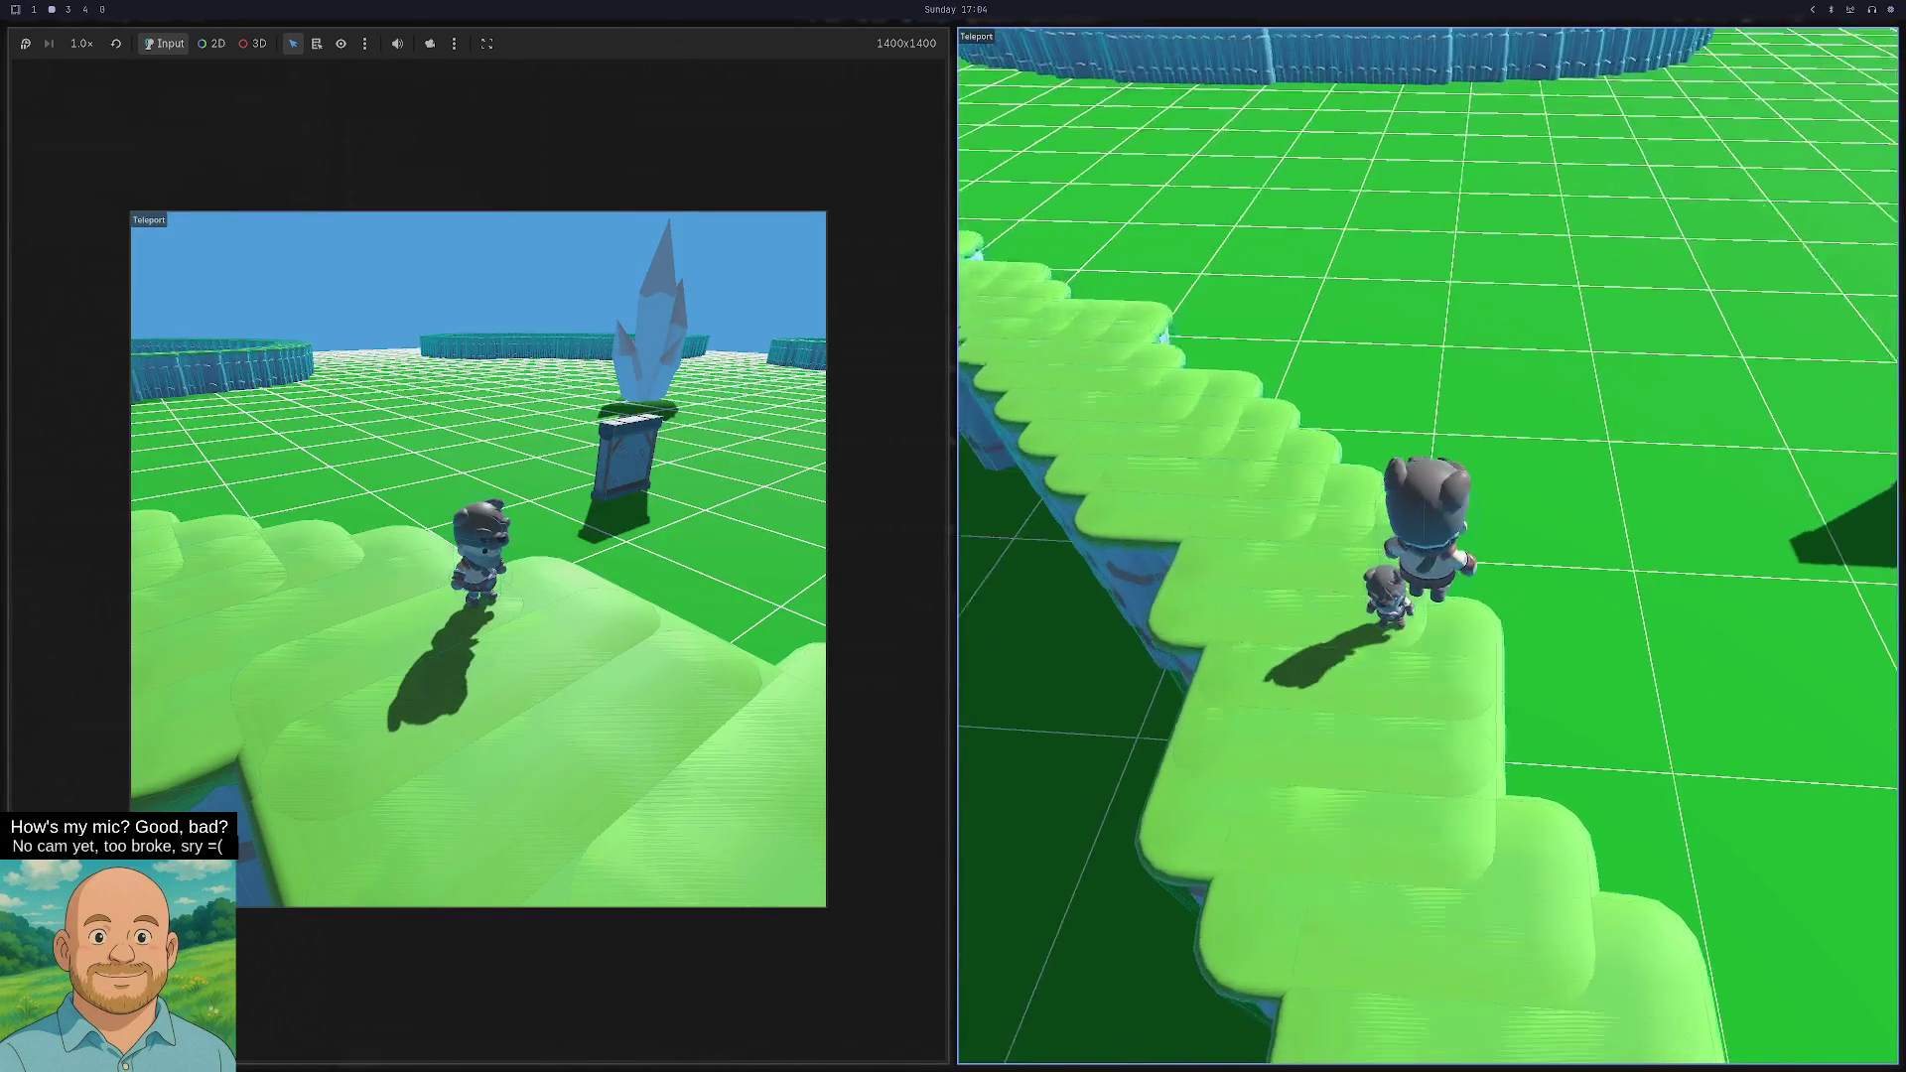
{"action": "key", "text": "w"}
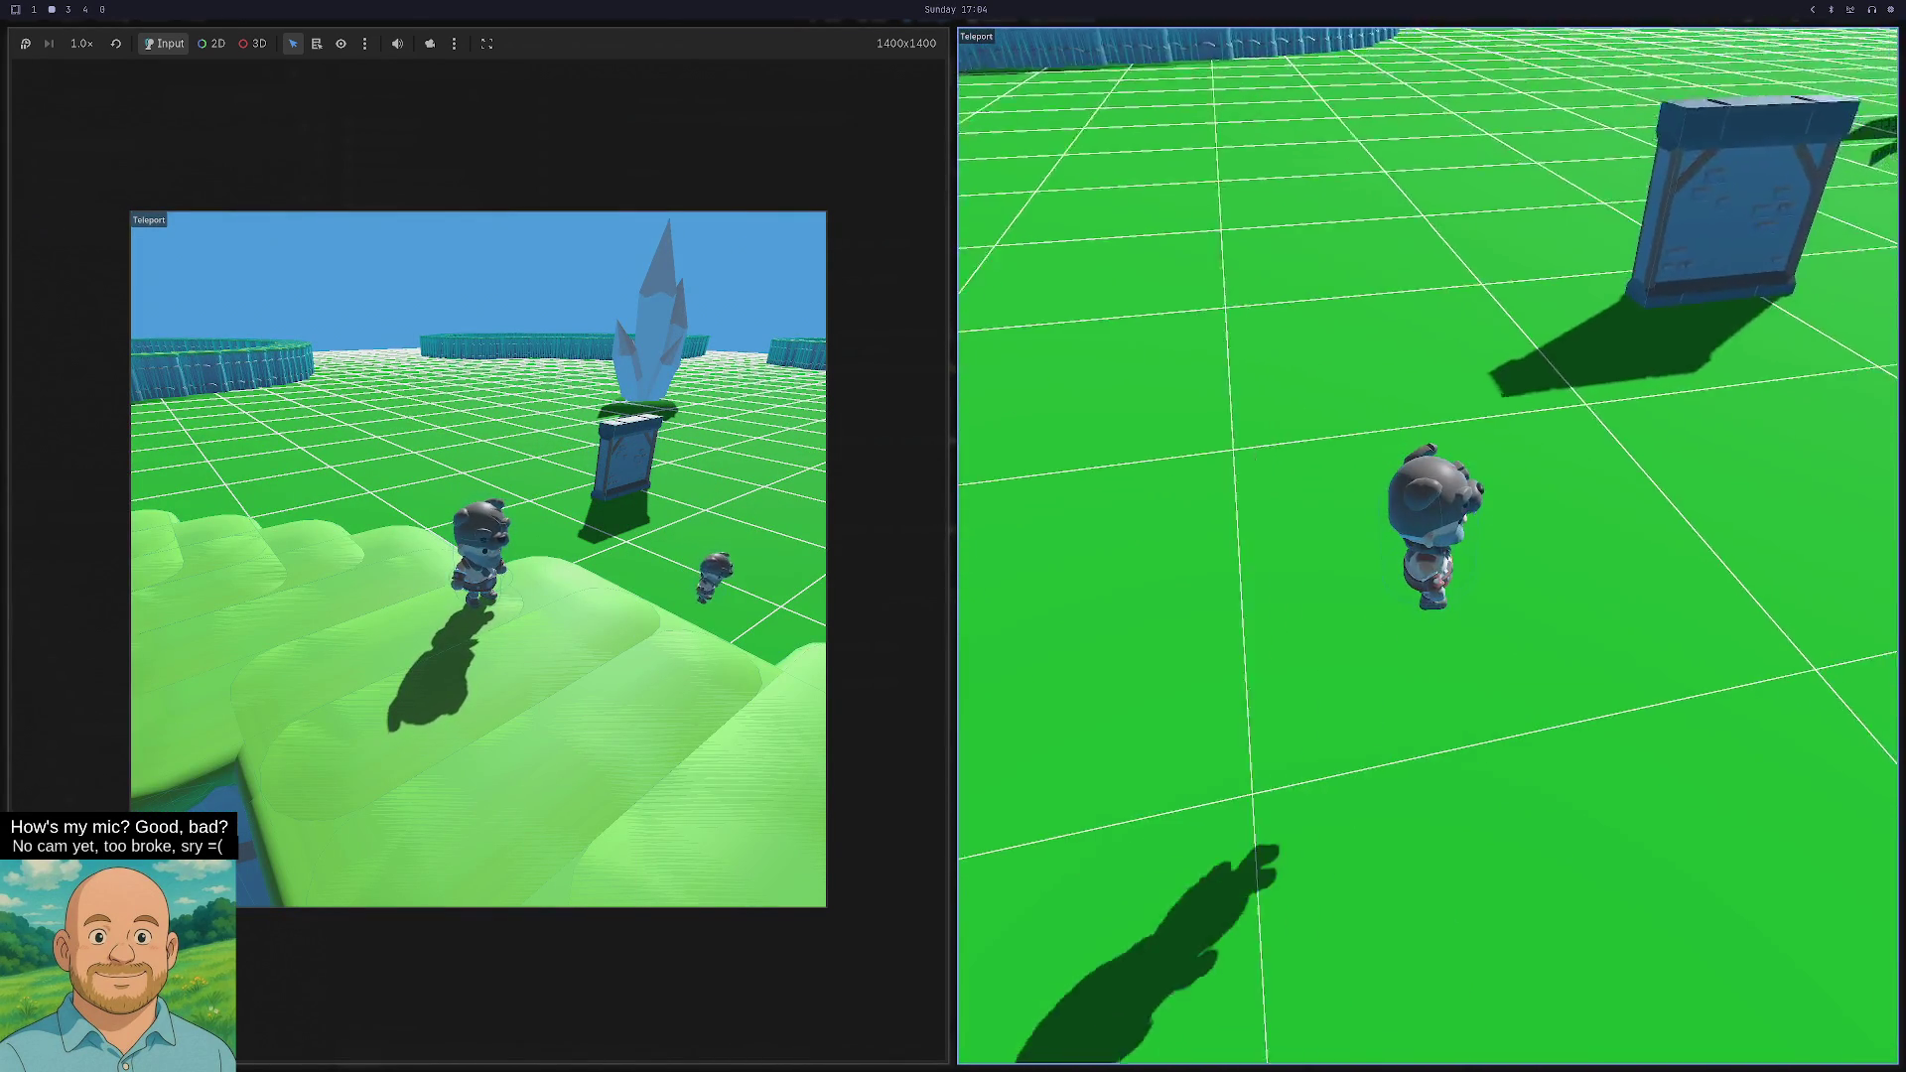
{"action": "key", "text": "w"}
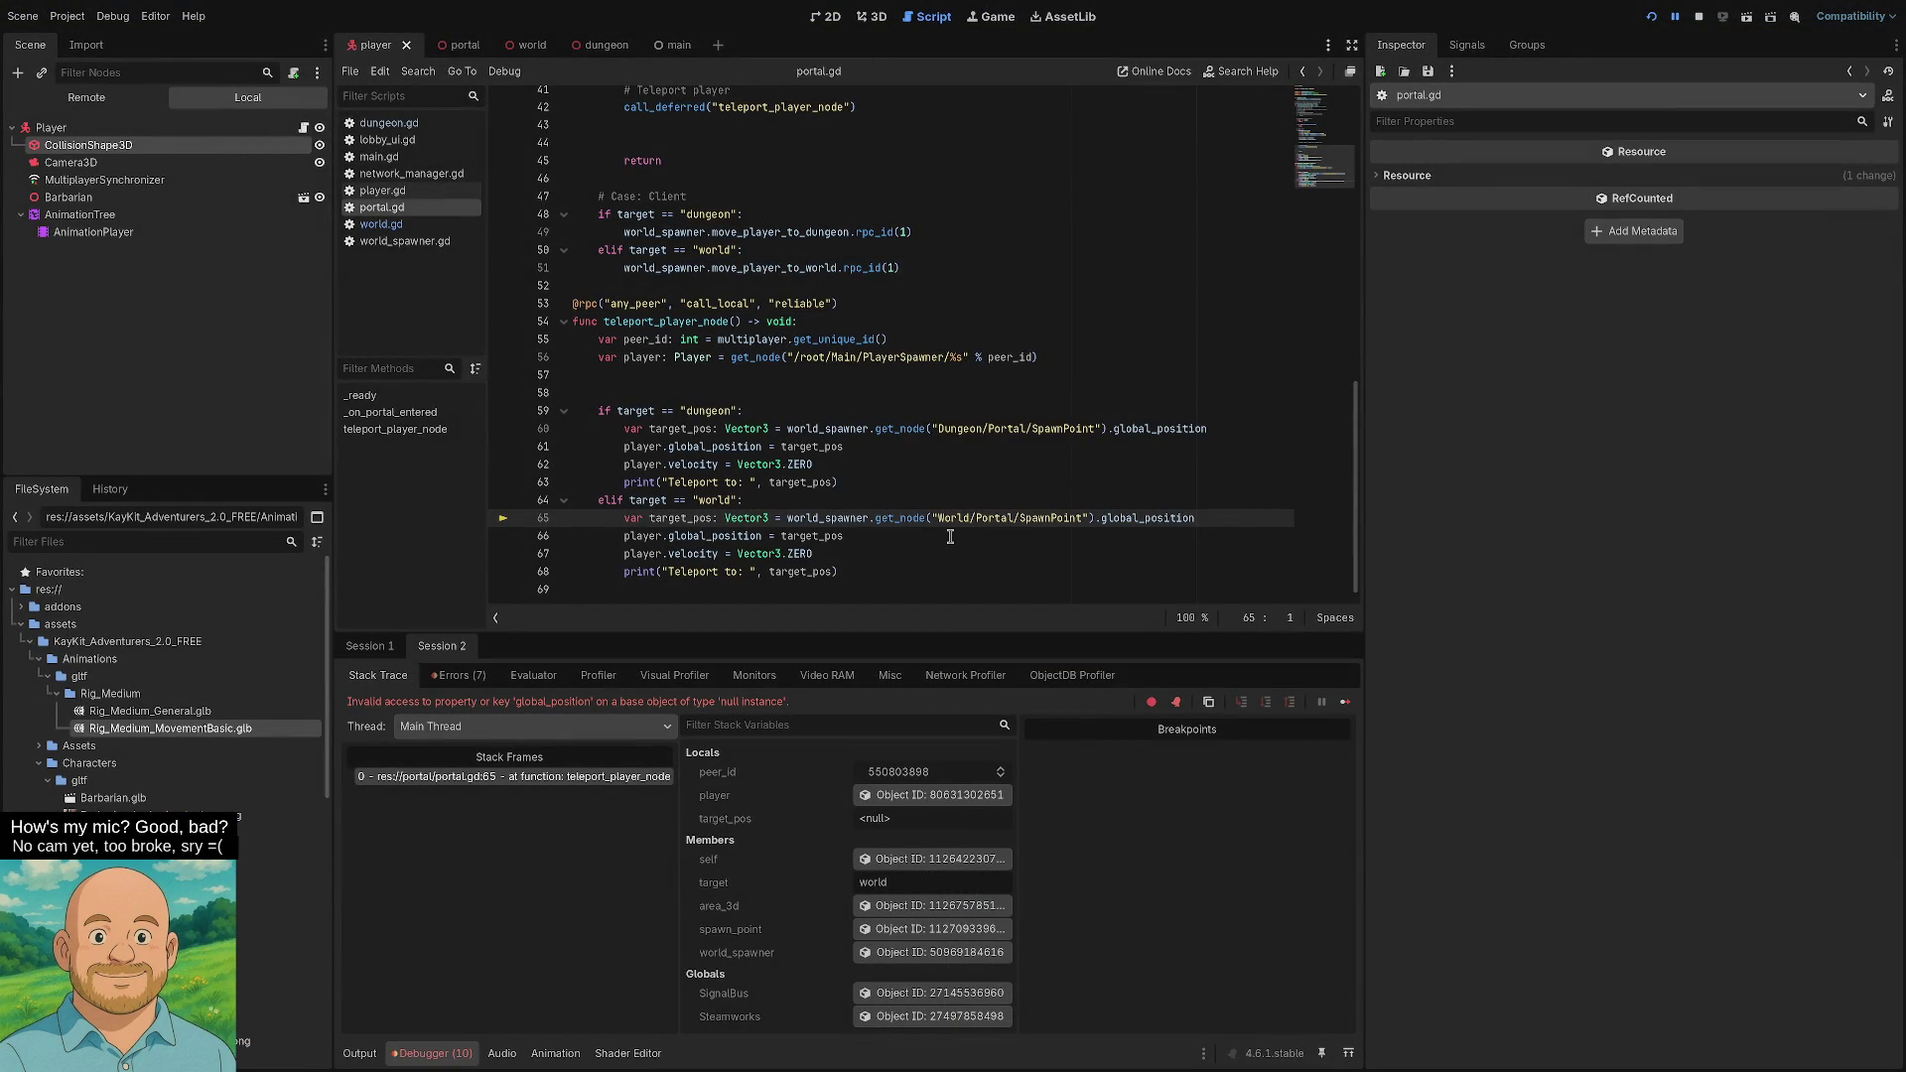
- Review teleport_player_node, dismiss the get_node tooltip, and tile Godot beside the opencode terminal
{"action": "key", "text": "XF86AudioRaiseVolume"}
{"action": "scroll", "coordinate": [758, 441], "scroll_direction": "up", "scroll_amount": 3}
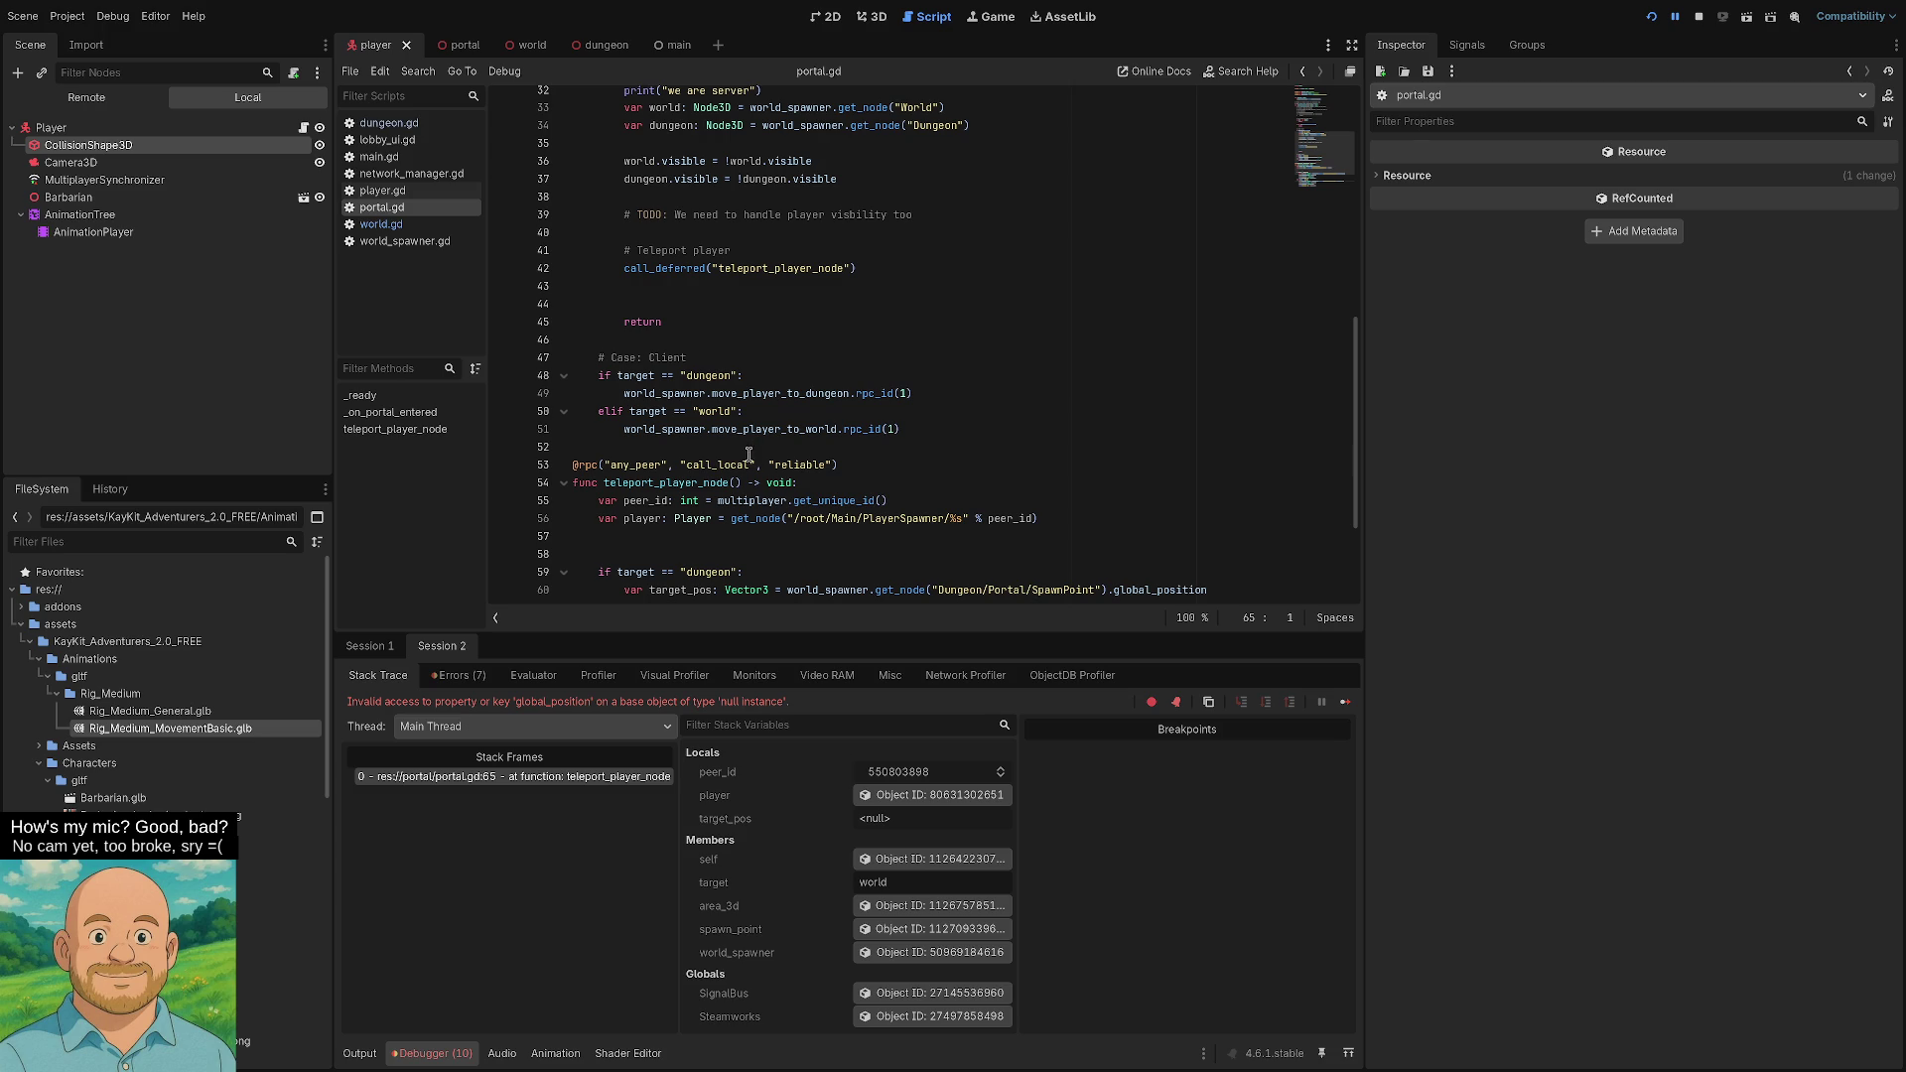
{"action": "scroll", "coordinate": [746, 457], "scroll_direction": "up", "scroll_amount": 1}
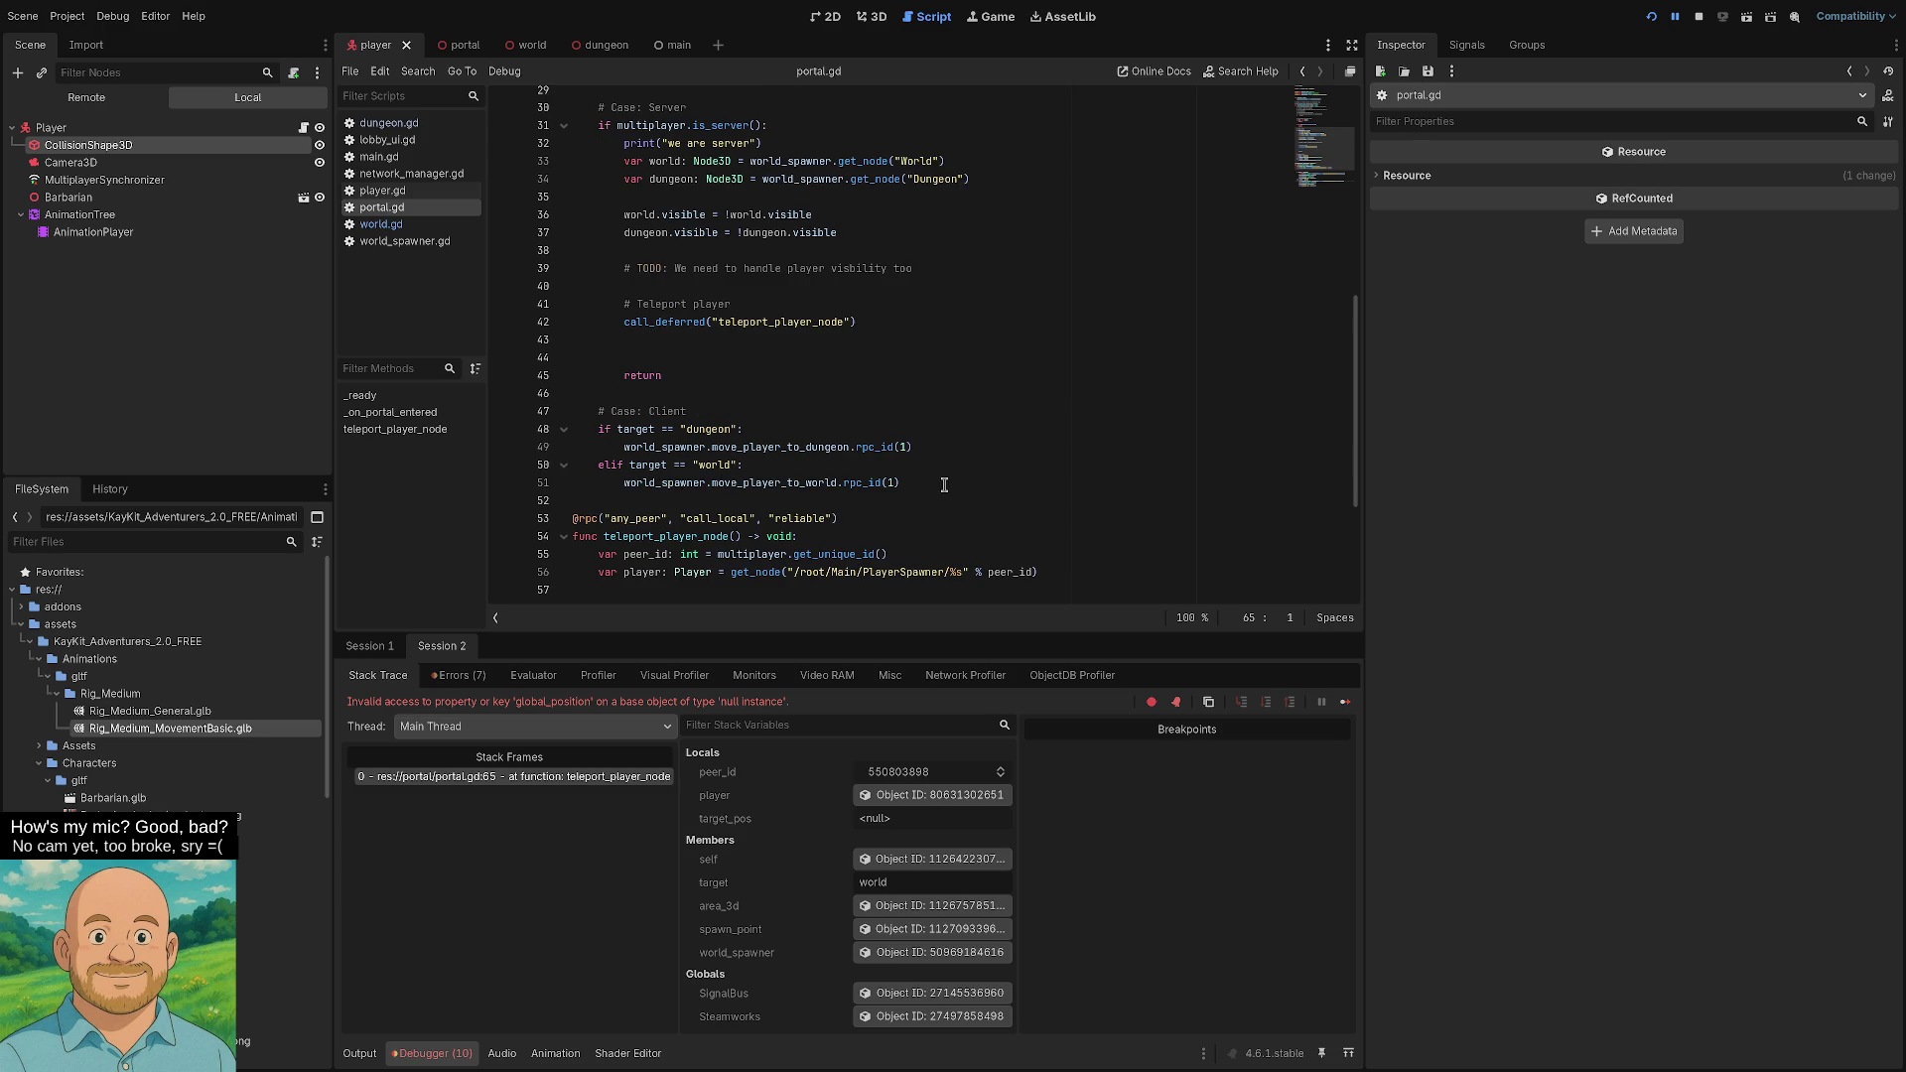
{"action": "scroll", "coordinate": [940, 485], "scroll_direction": "down", "scroll_amount": 4}
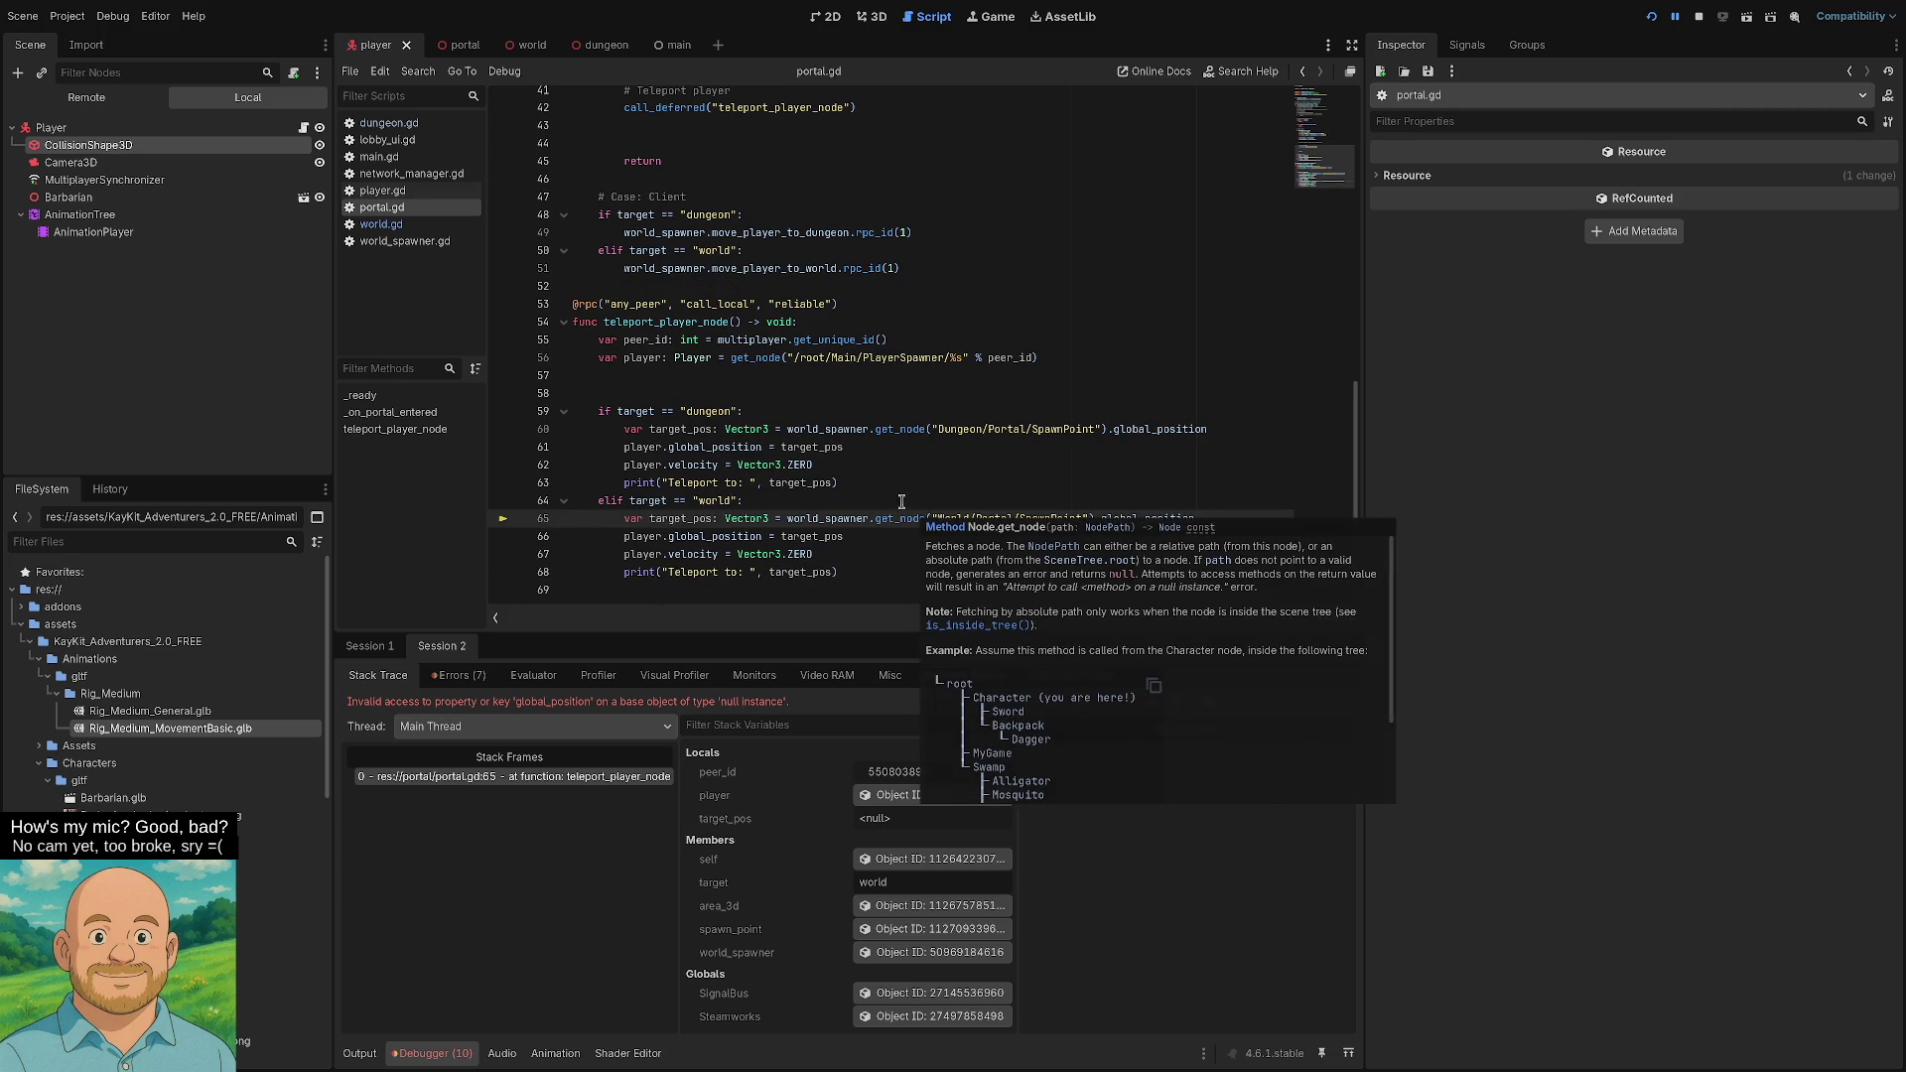
{"action": "left_click", "coordinate": [904, 485]}
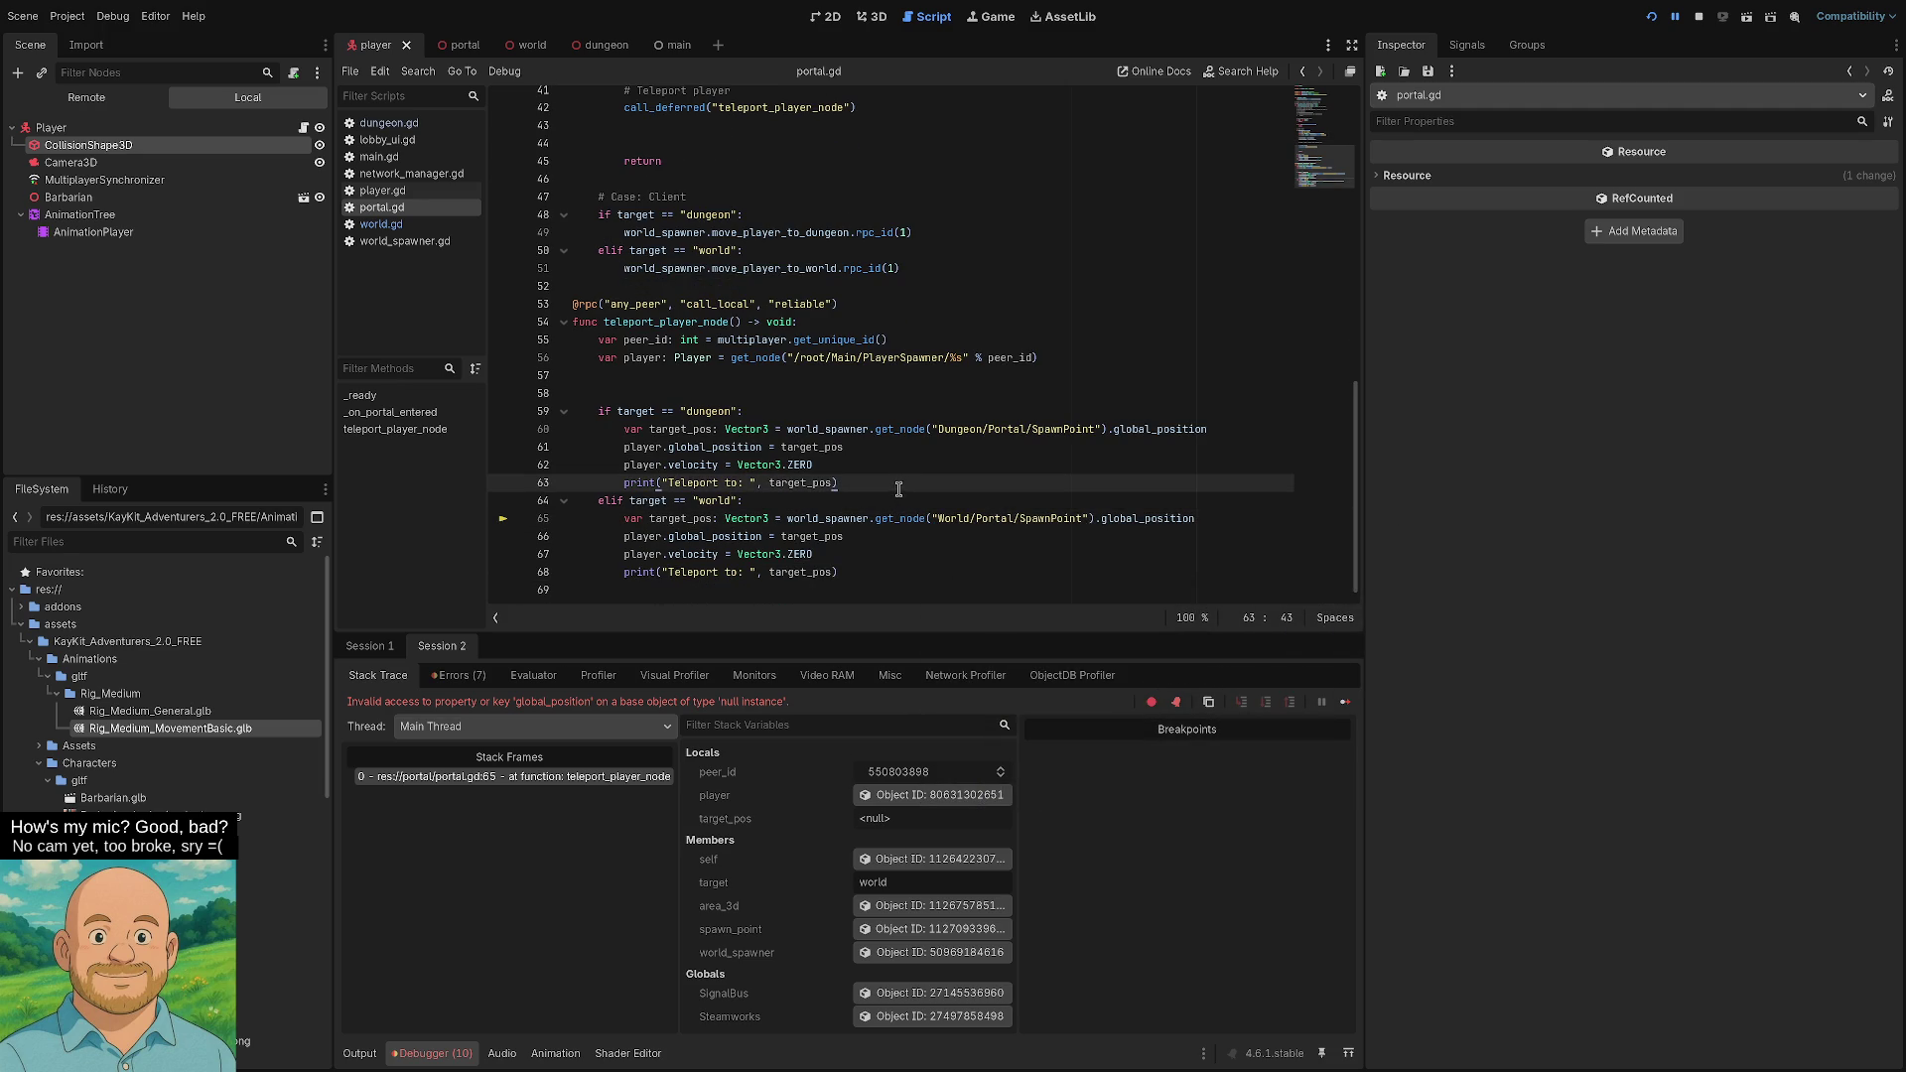
{"action": "key", "text": "super+f"}
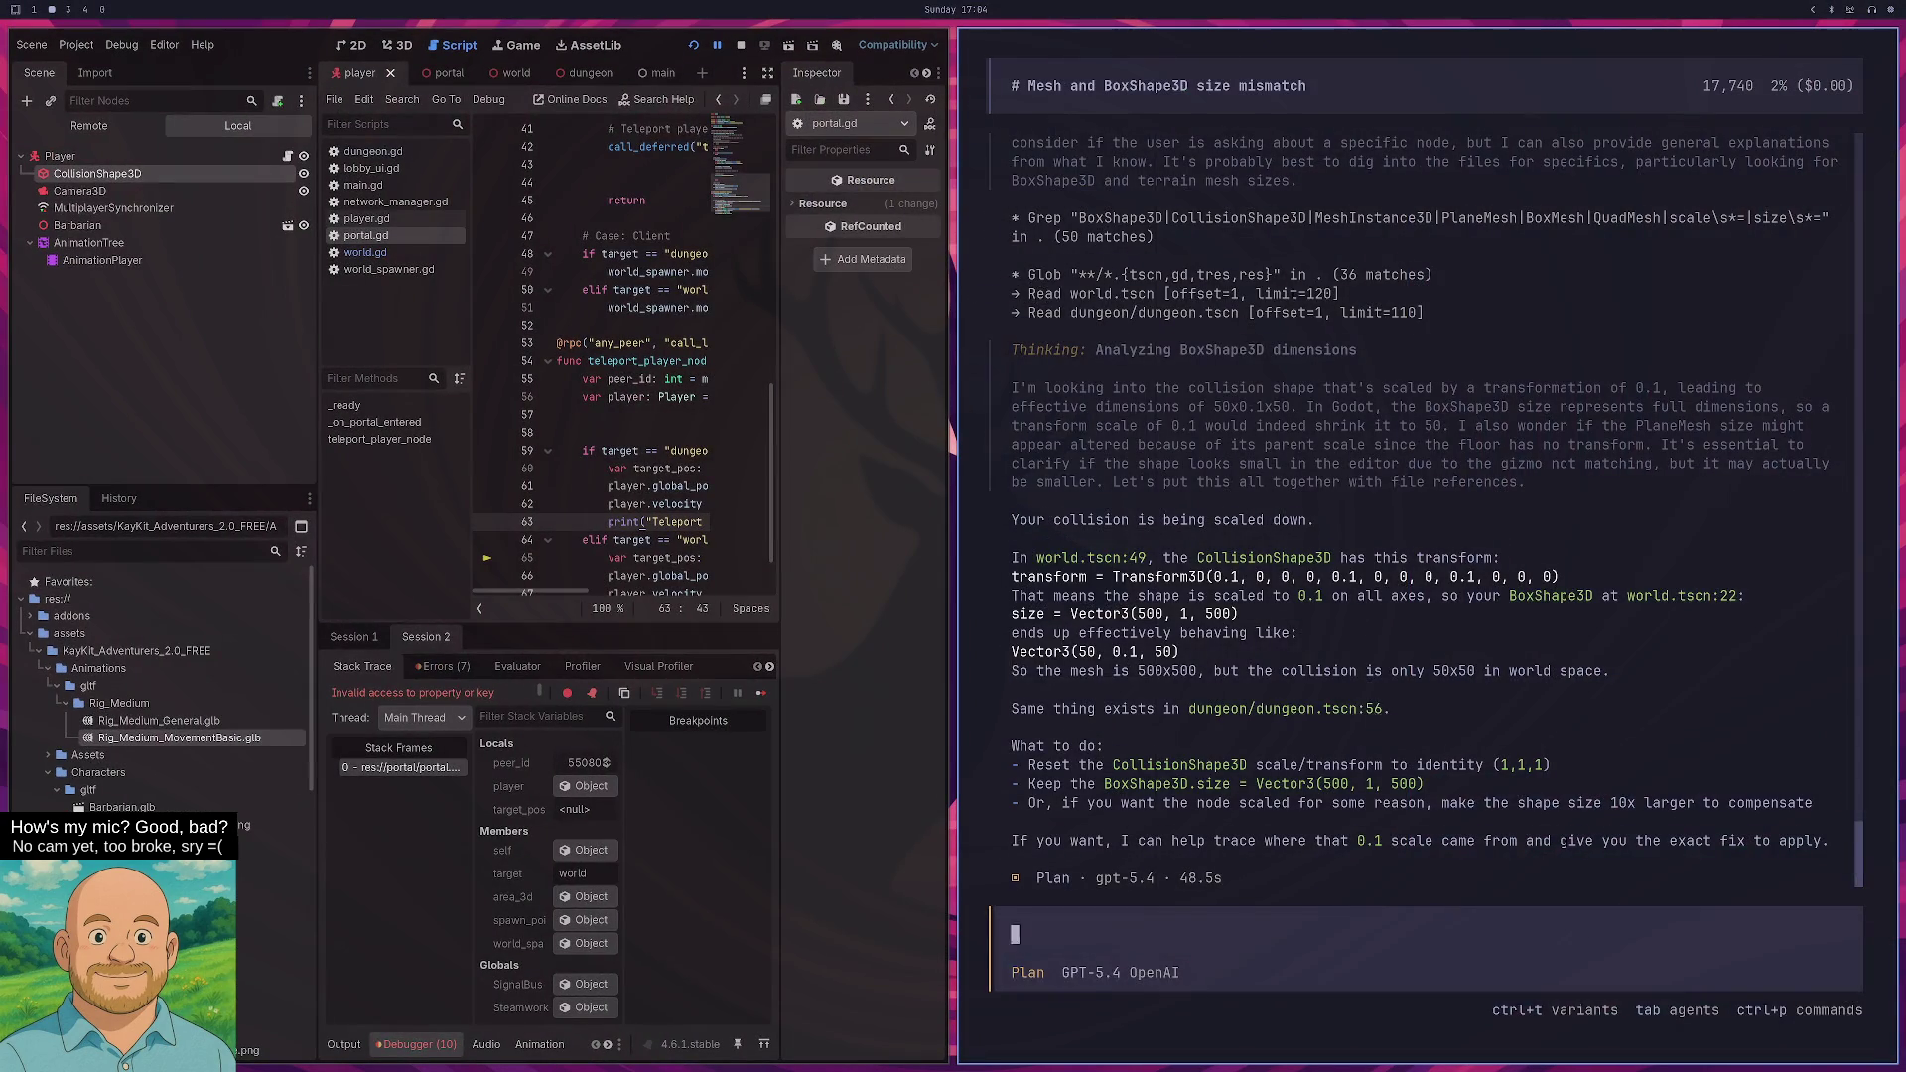
- Restart opencode to get a fresh session
{"action": "key", "text": "ctrl+c"}
{"action": "type", "text": "opencode"}
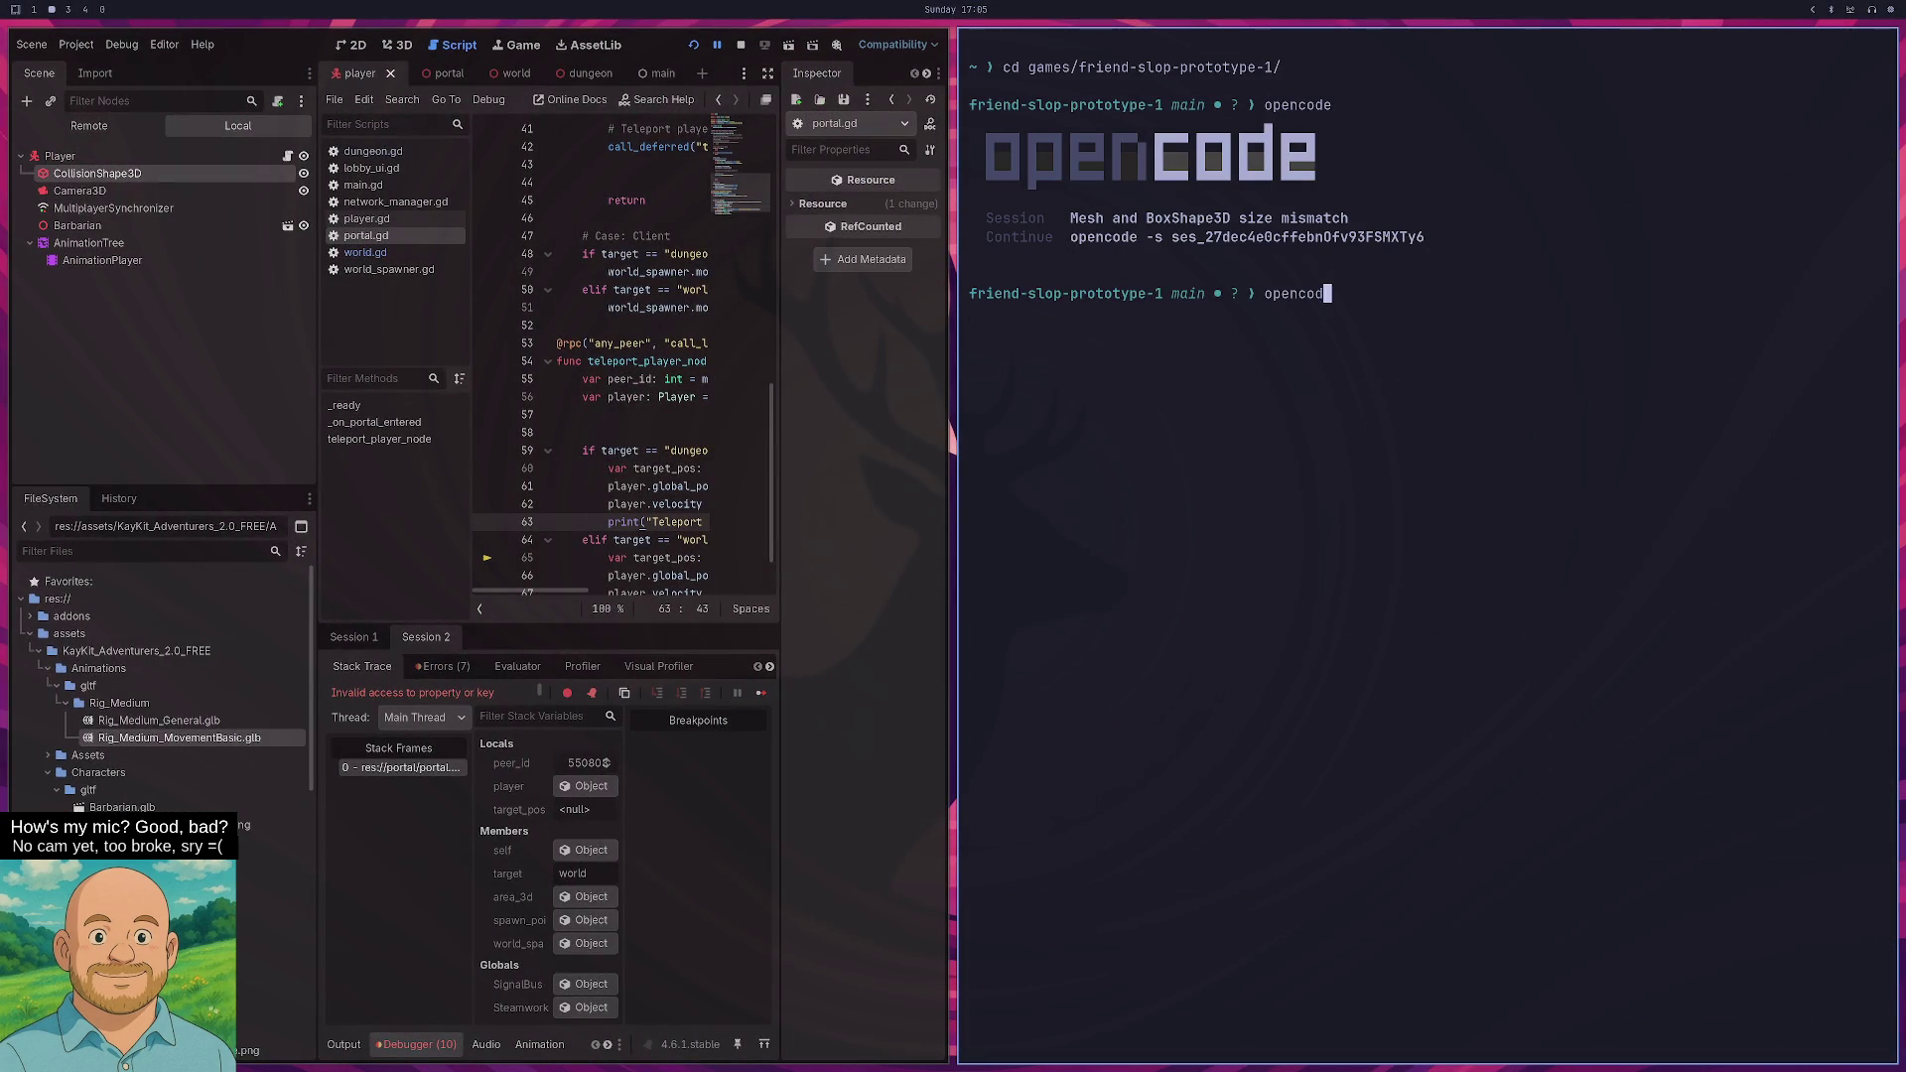
{"action": "key", "text": "Return"}
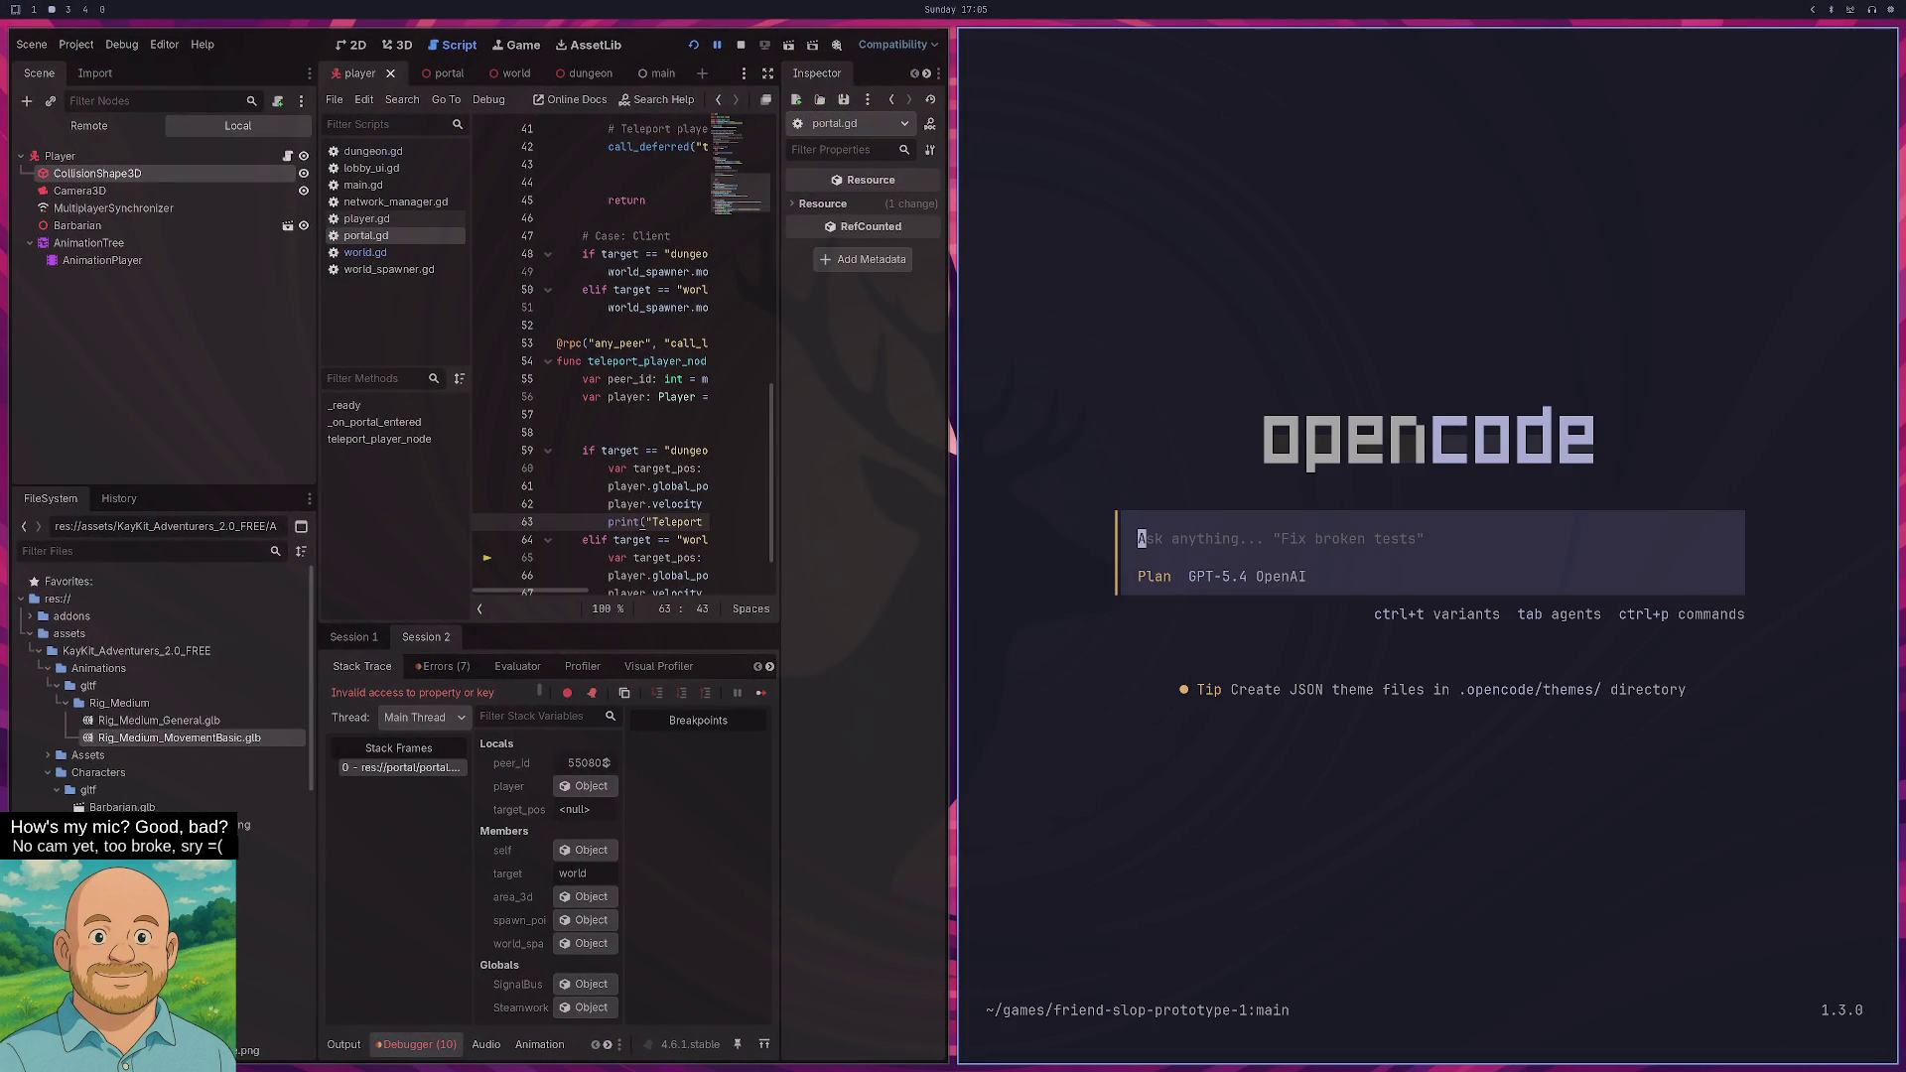
- Describe the world and dungeon layout, the portal, and the non-host player bug in the prompt
{"action": "type", "text": "curre"}
{"action": "type", "text": "ntly"}
{"action": "key", "text": "ctrl+w"}
{"action": "type", "text": "we have two worl"}
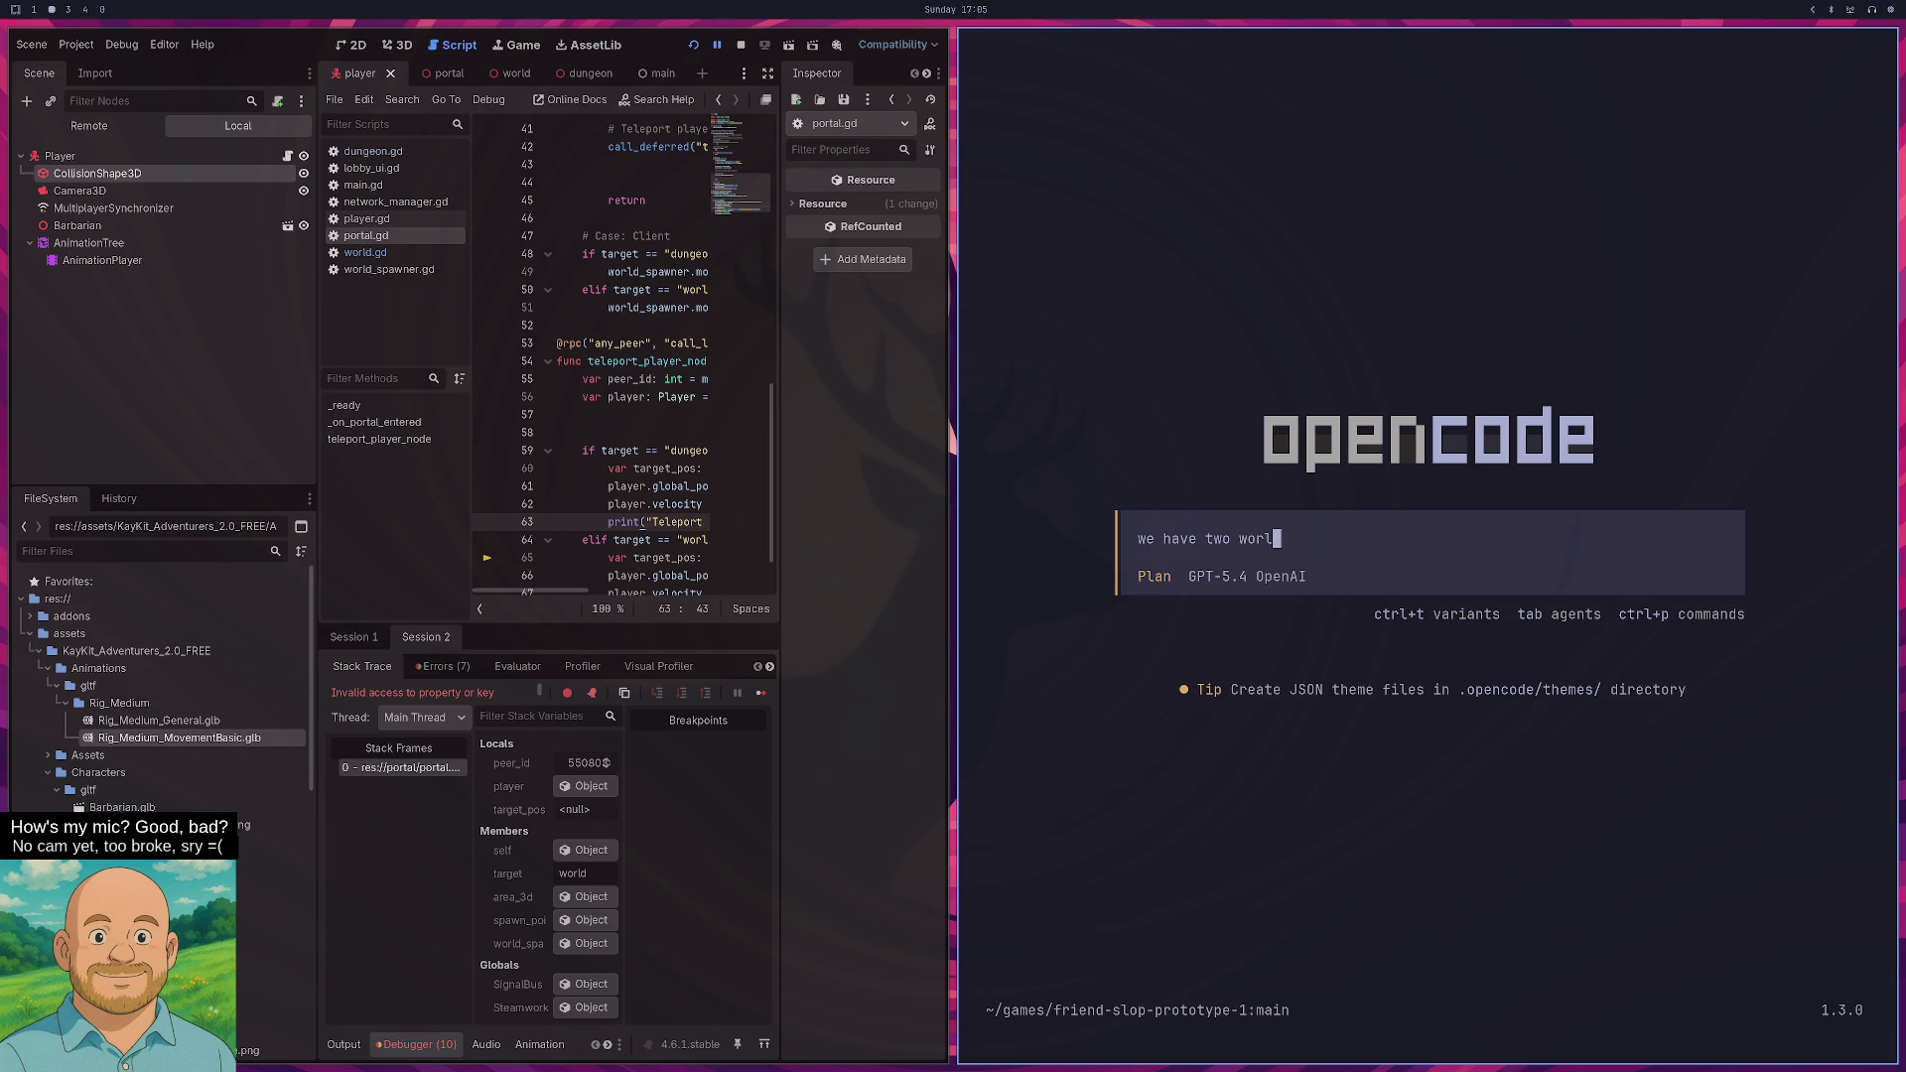
{"action": "type", "text": "ds. world and dungeon"}
{"action": "type", "text": ". the"}
{"action": "type", "text": "y"}
{"action": "key", "text": "BackSpace"}
{"action": "key", "text": "BackSpace"}
{"action": "key", "text": "BackSpace"}
{"action": "type", "text": "dungeon is below world, p"}
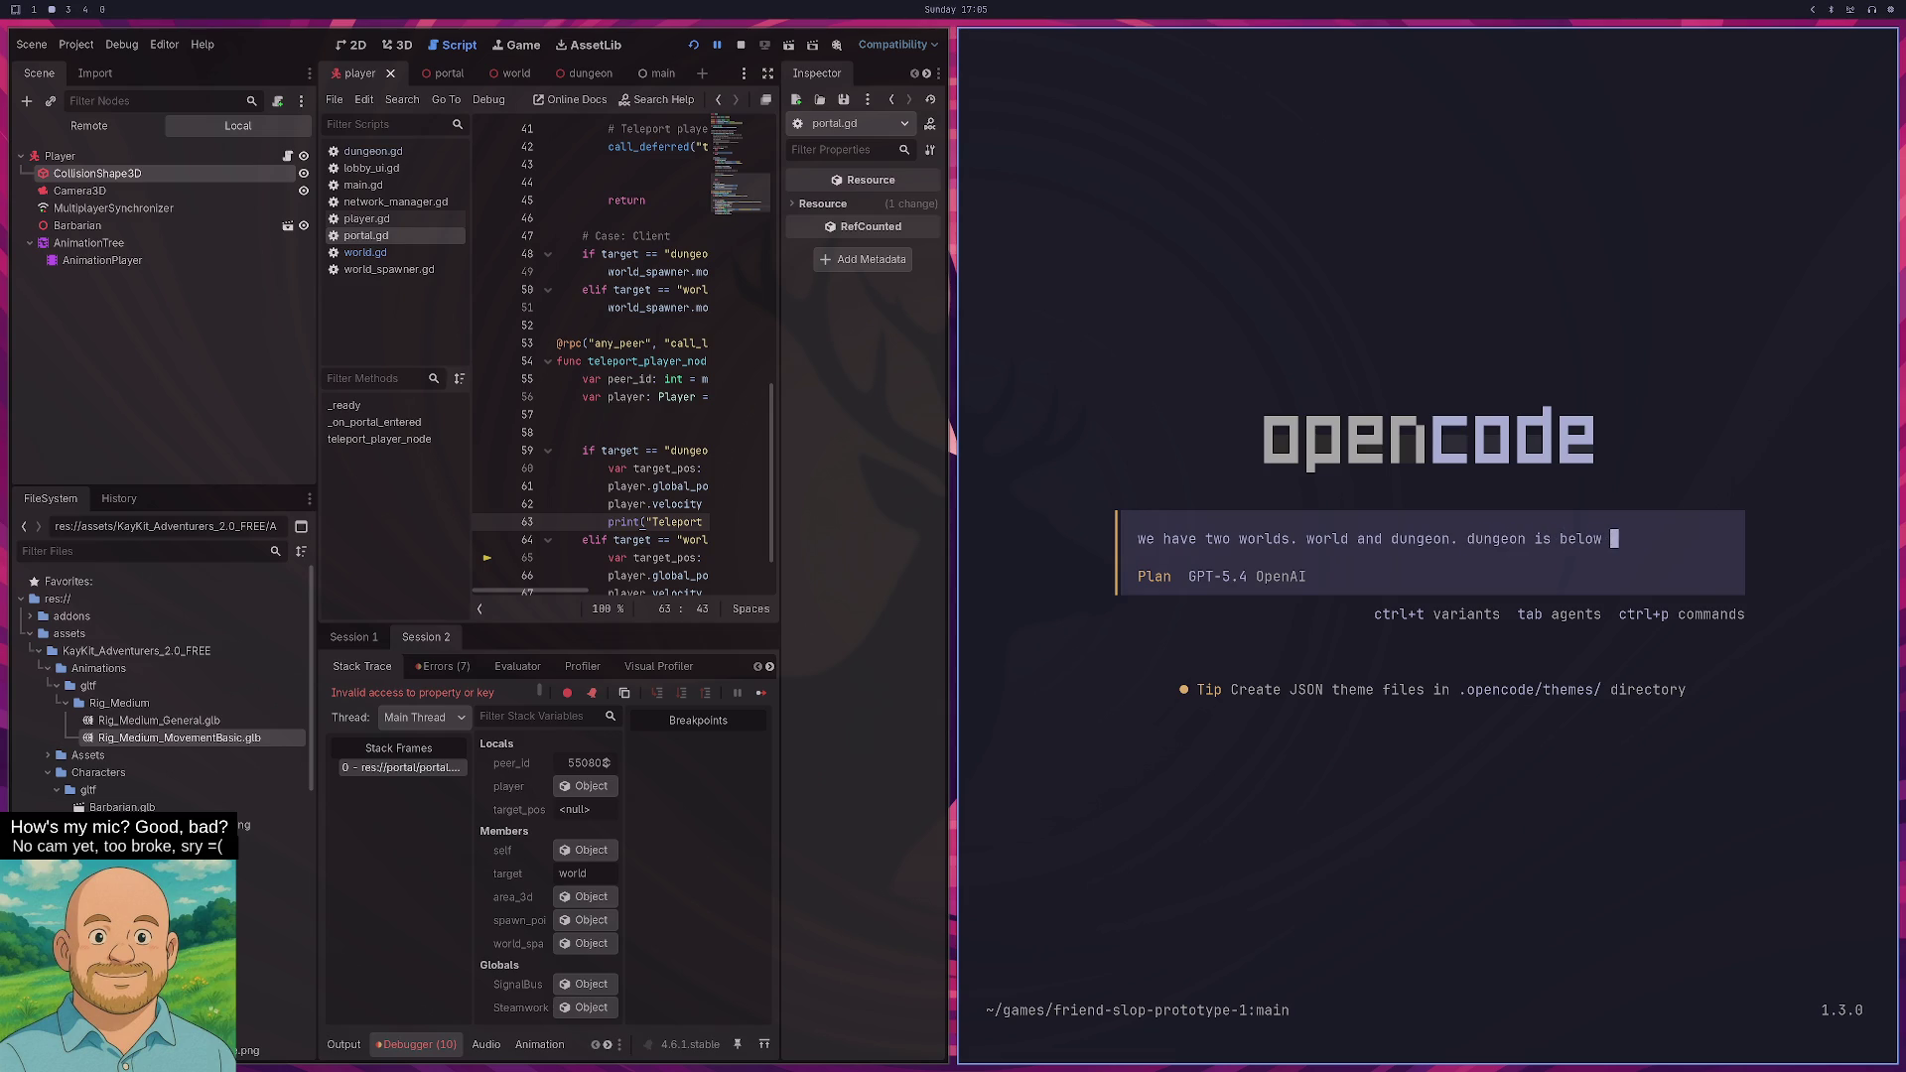
{"action": "type", "text": "hysically"}
{"action": "type", "text": ". "}
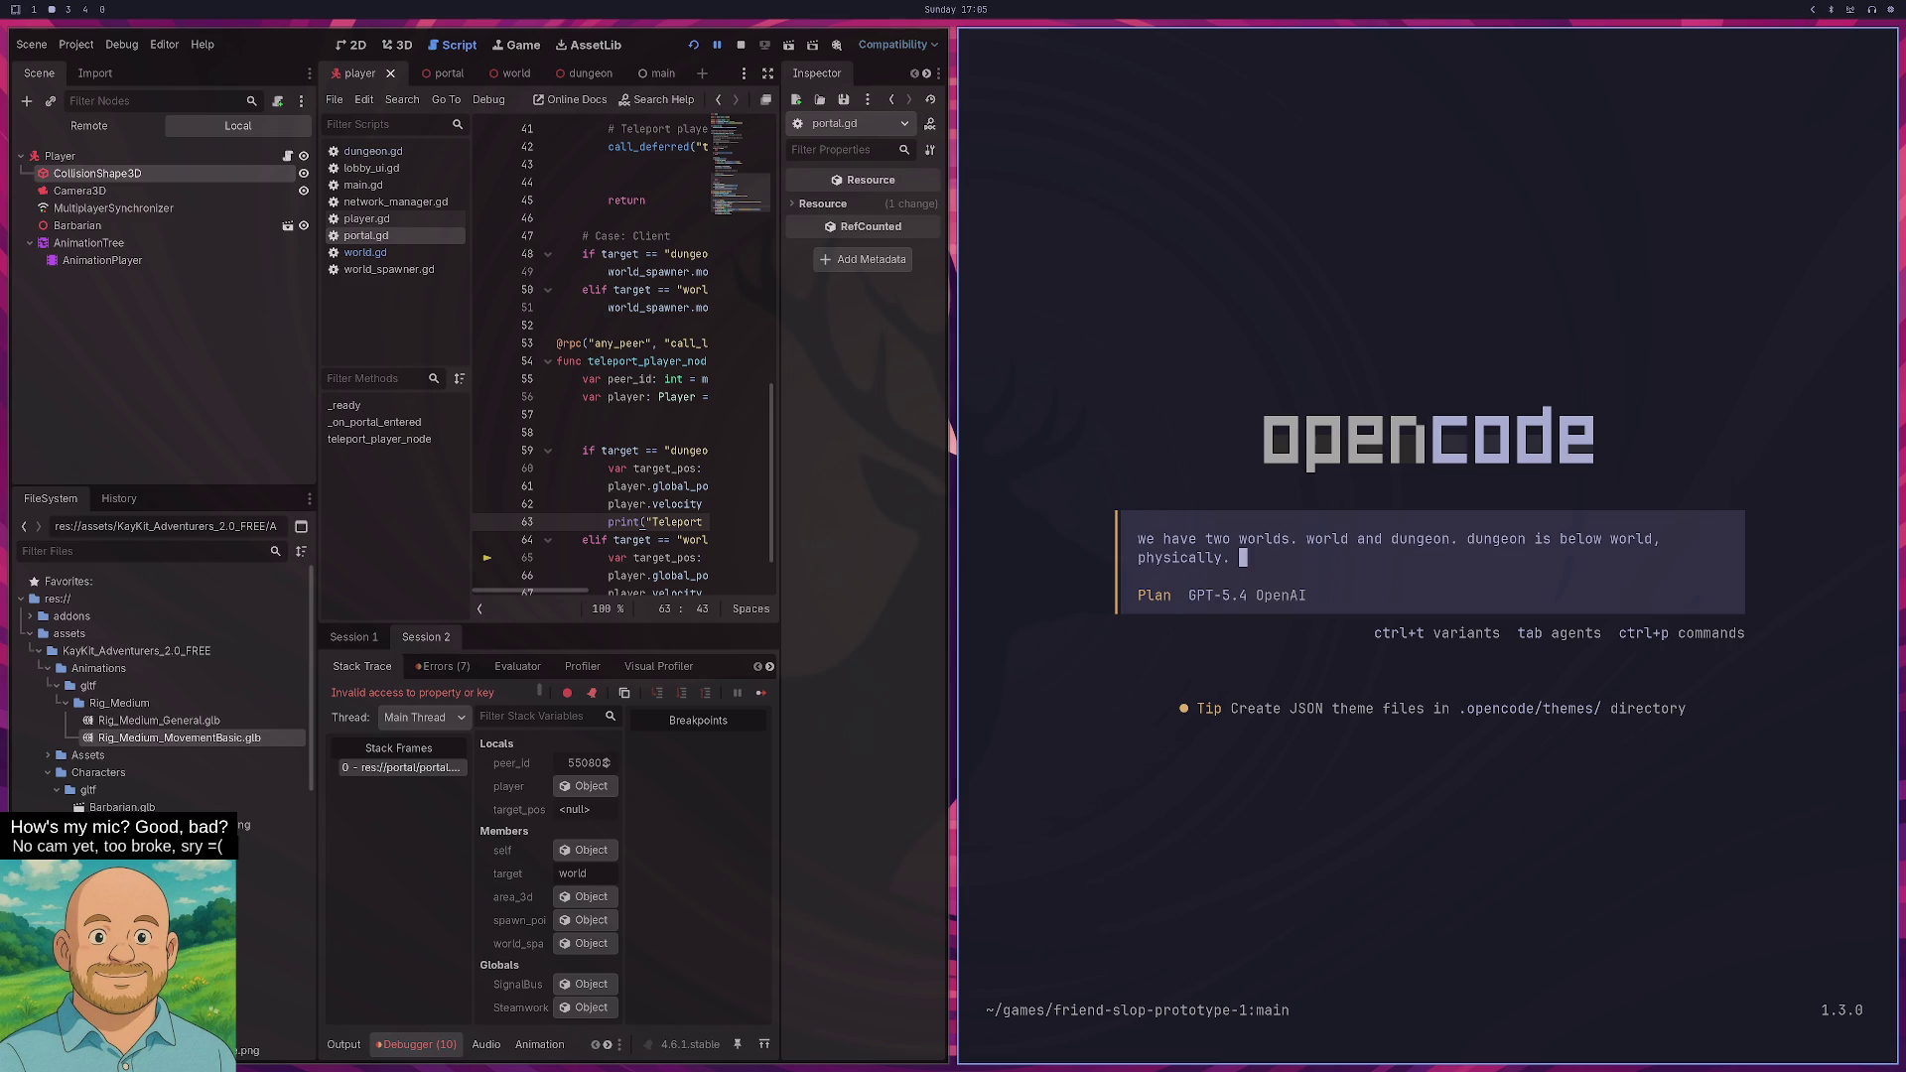
{"action": "type", "text": "theres a por"}
{"action": "type", "text": "tal we  can take. "}
{"action": "type", "text": "if a non host play"}
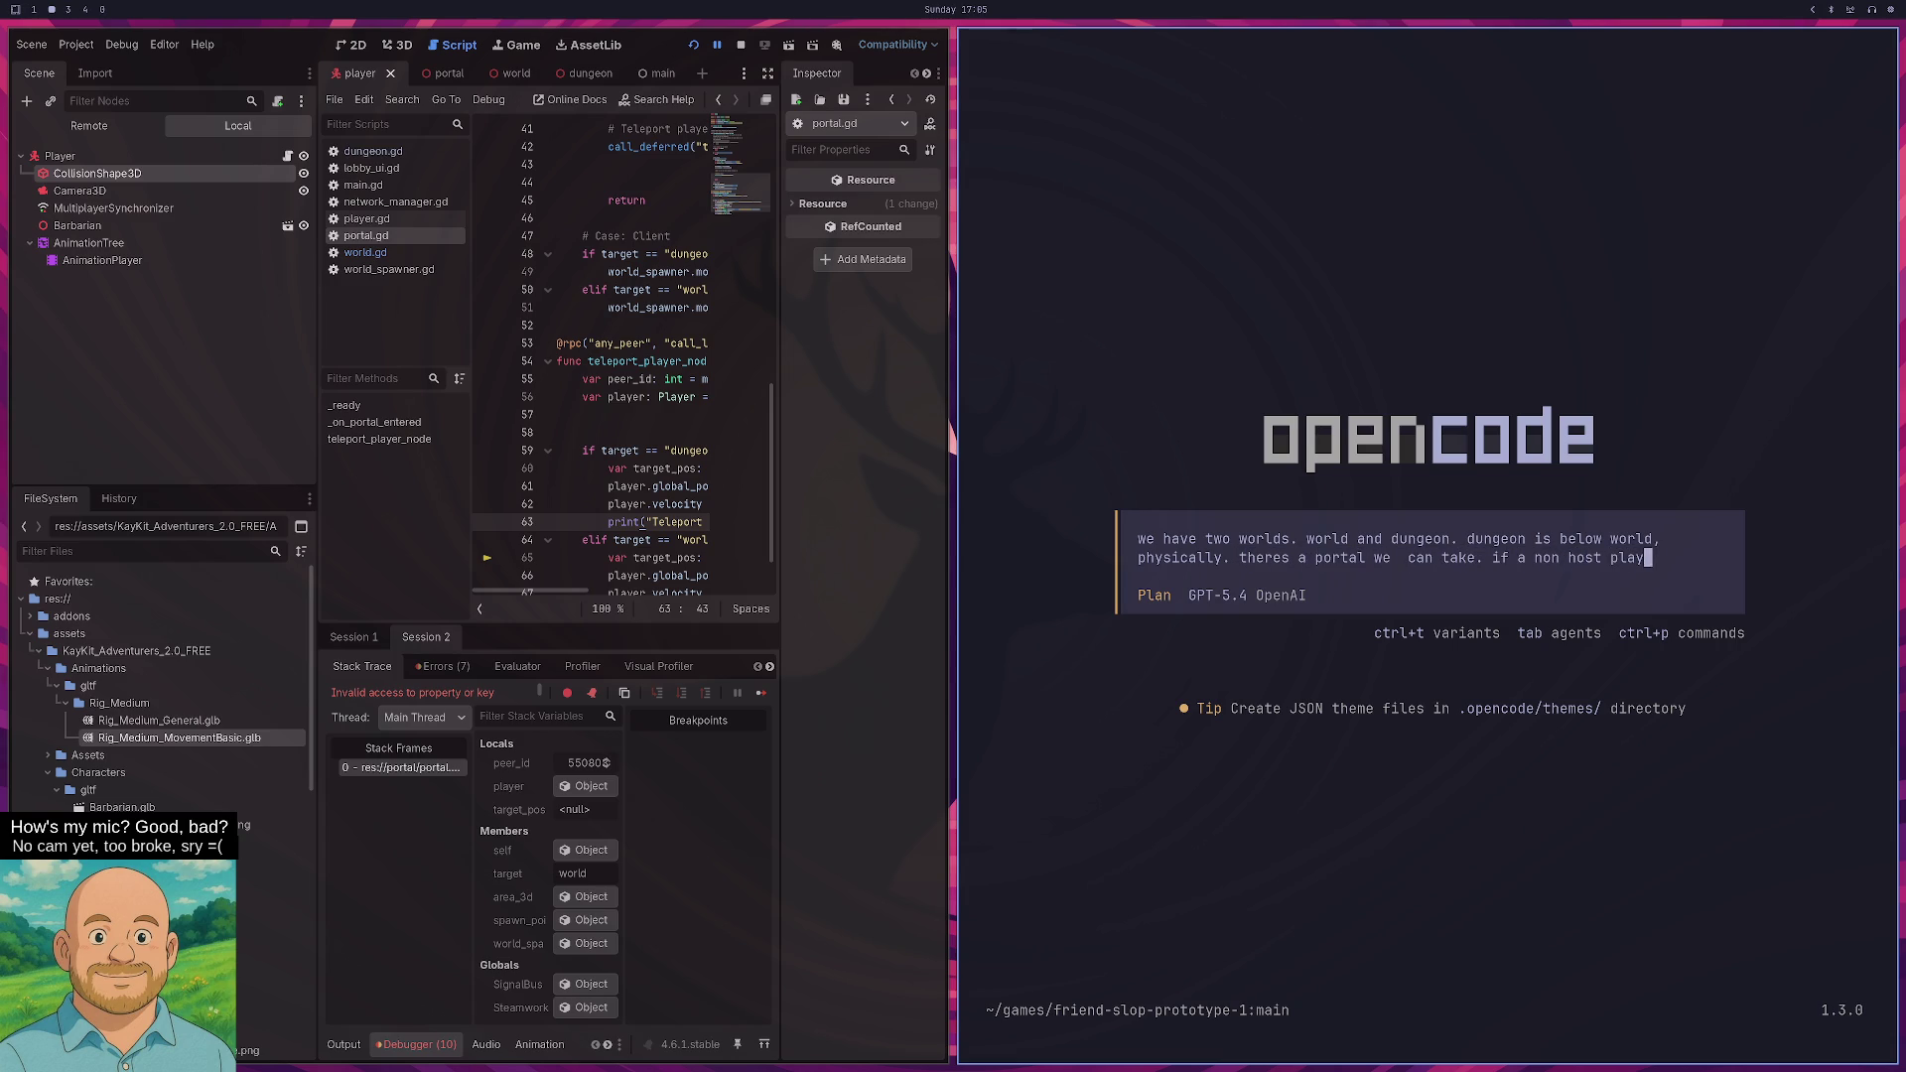
{"action": "type", "text": "er takes the portal w"}
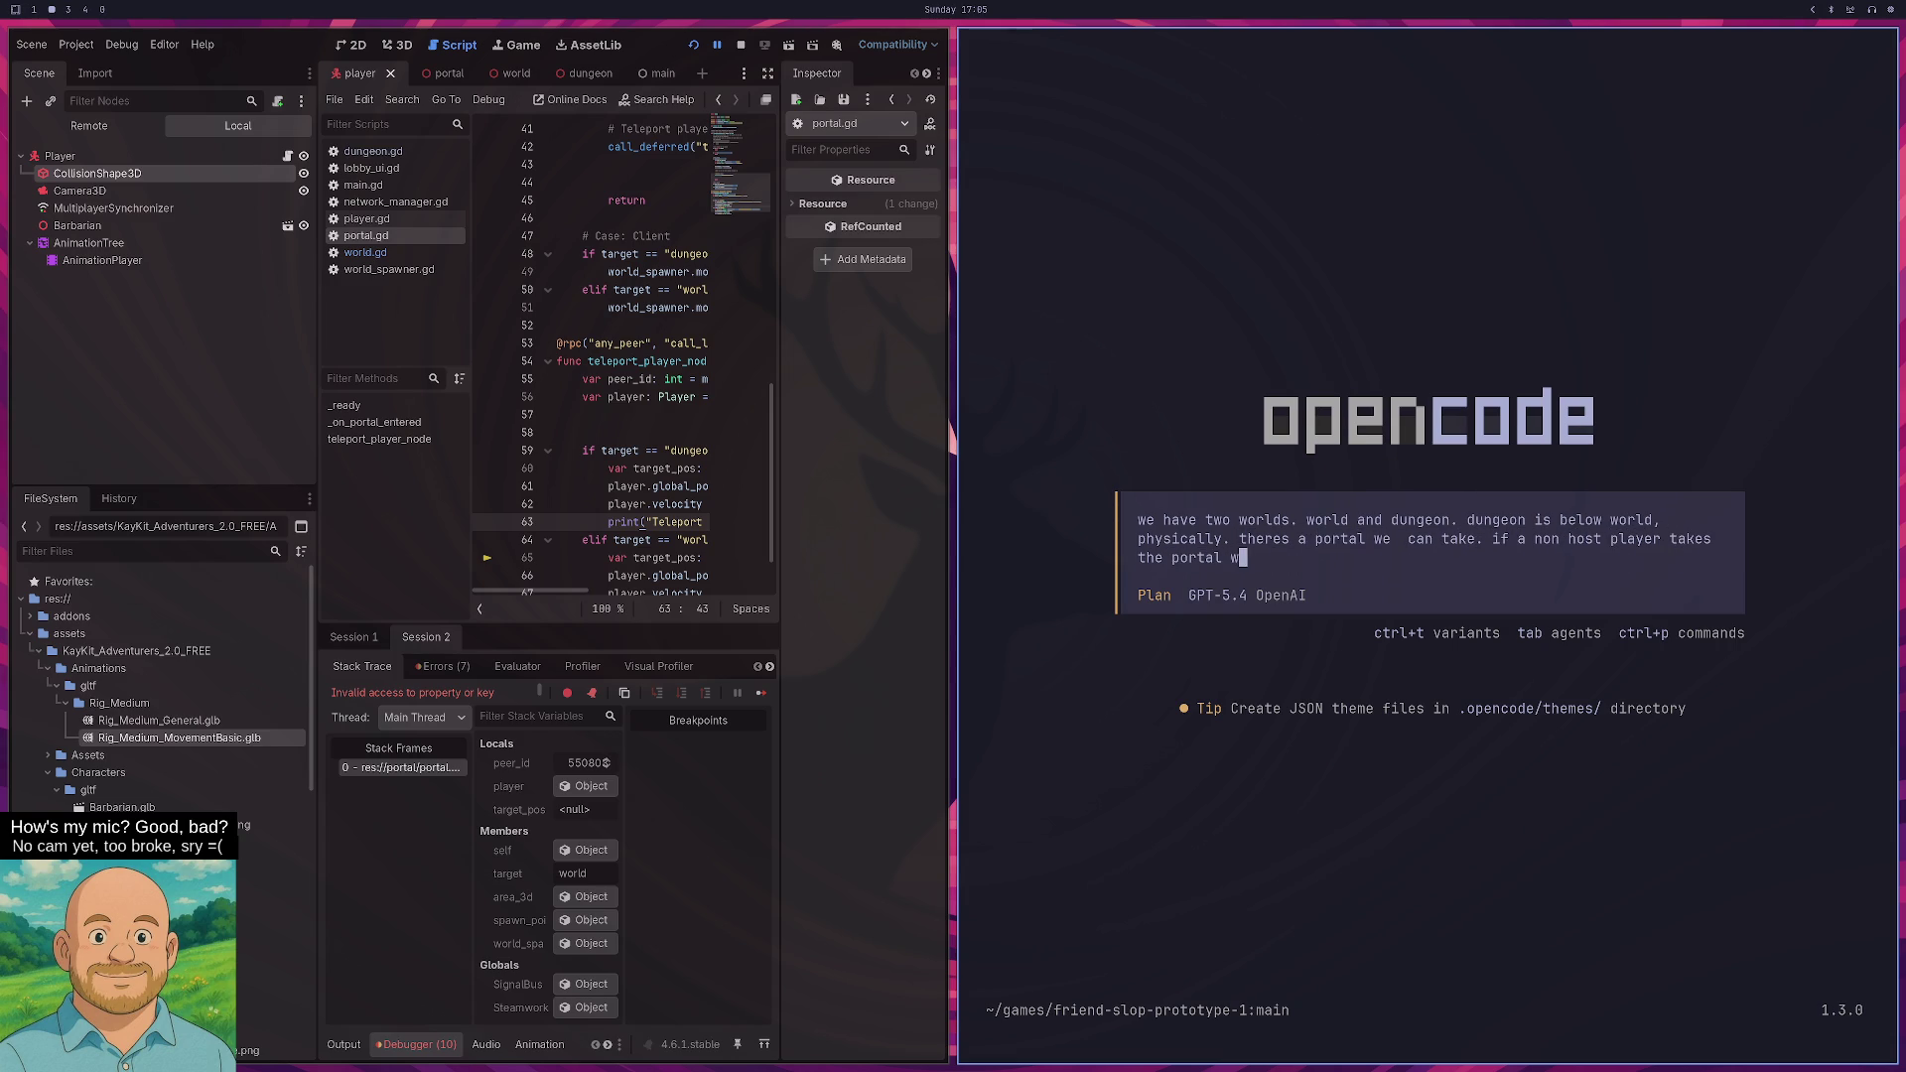
{"action": "type", "text": "e get the error"}
- Copy the null-instance error from Godot's Debugger Errors list
{"action": "left_click", "coordinate": [442, 666]}
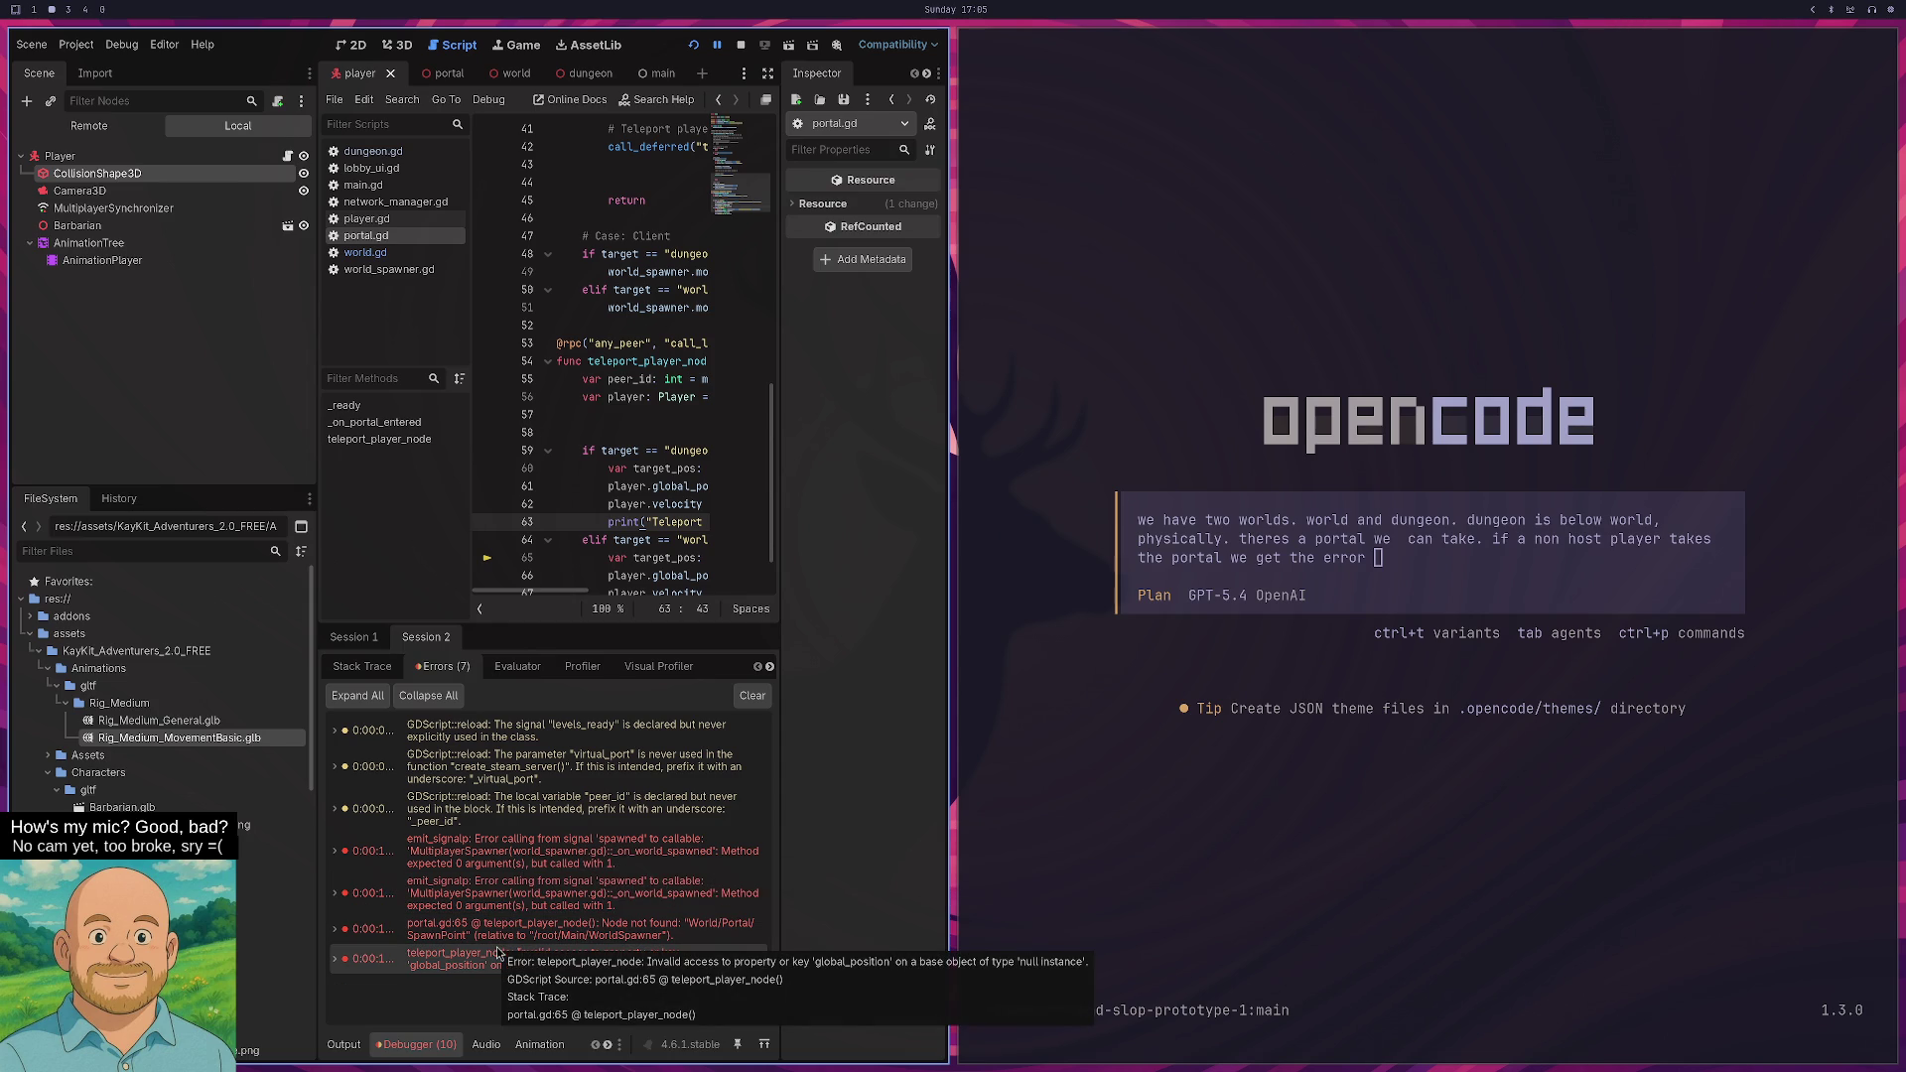
{"action": "right_click", "coordinate": [623, 961]}
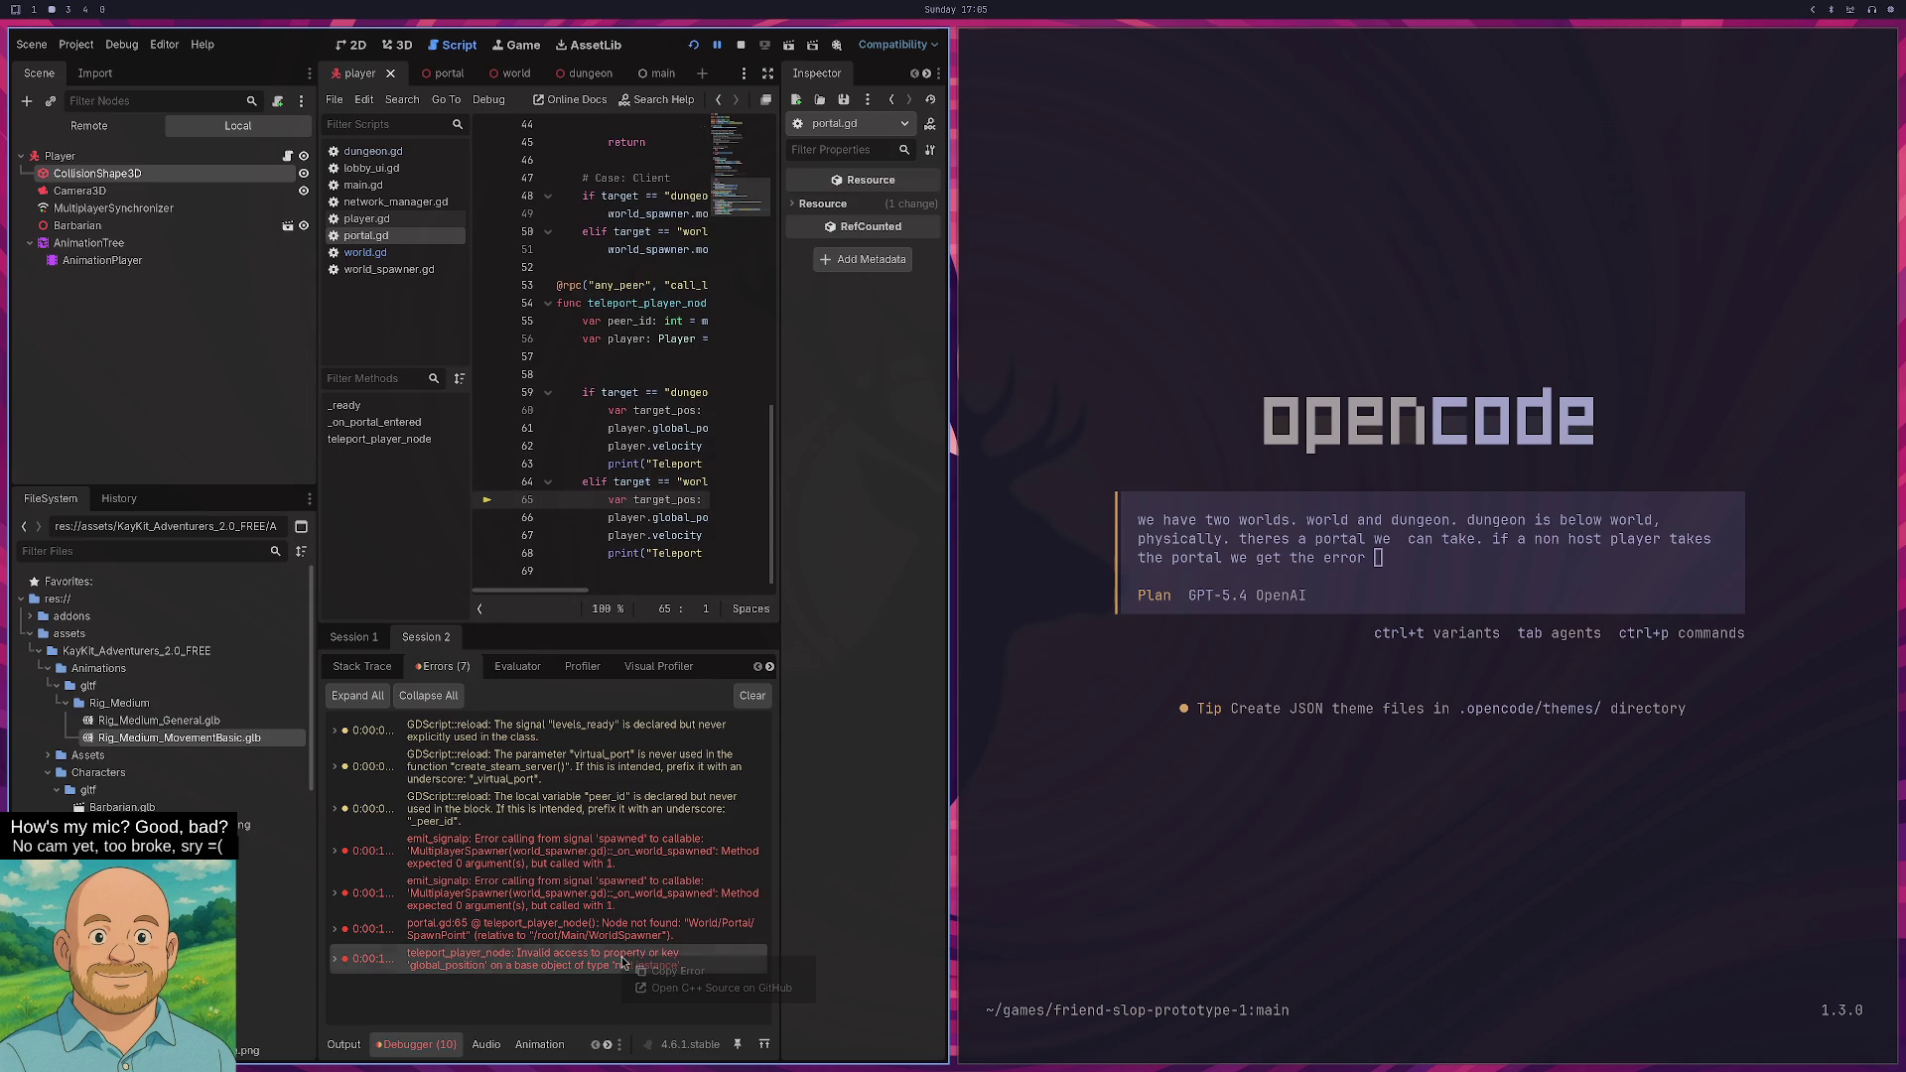
{"action": "left_click", "coordinate": [679, 970]}
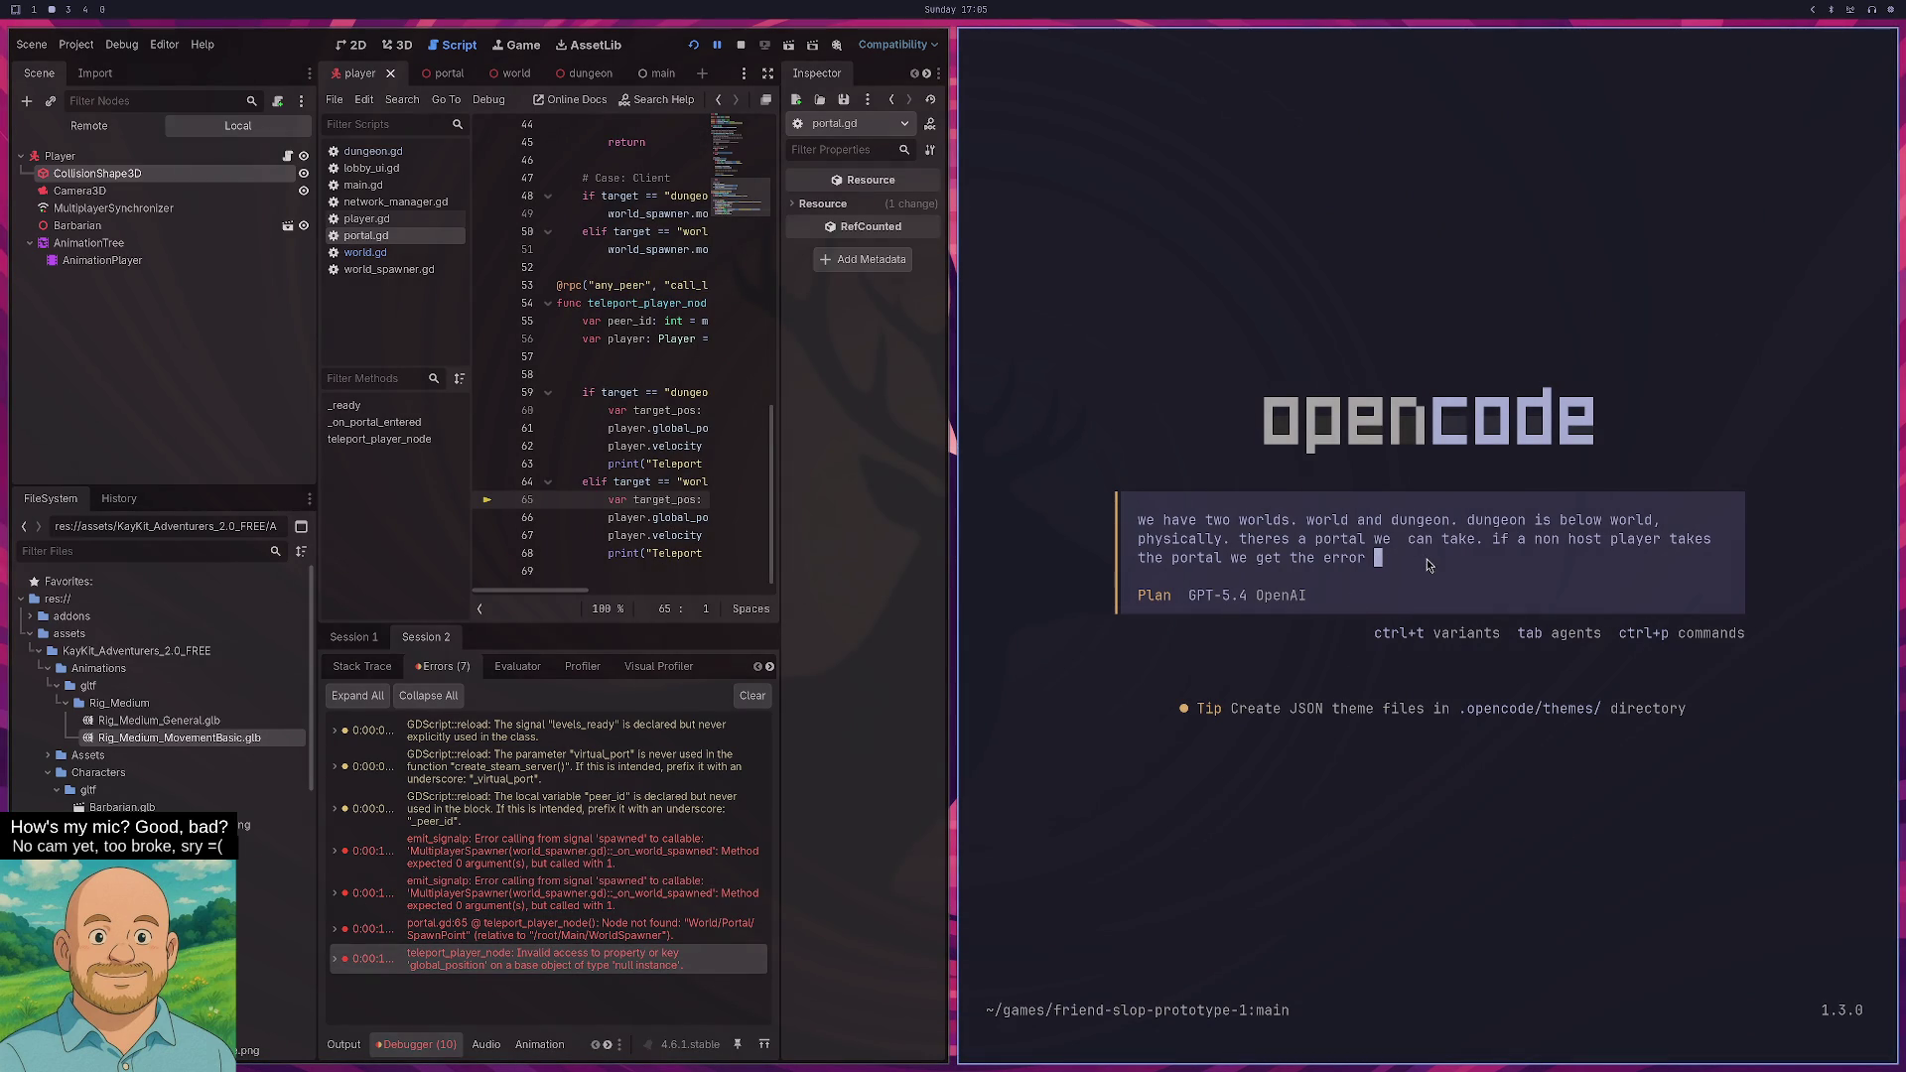
- Paste the error into the opencode prompt and start the guess about world_spawner for non-host players
{"action": "key", "text": "ctrl+shift+v"}
{"action": "key", "text": "shift+Return"}
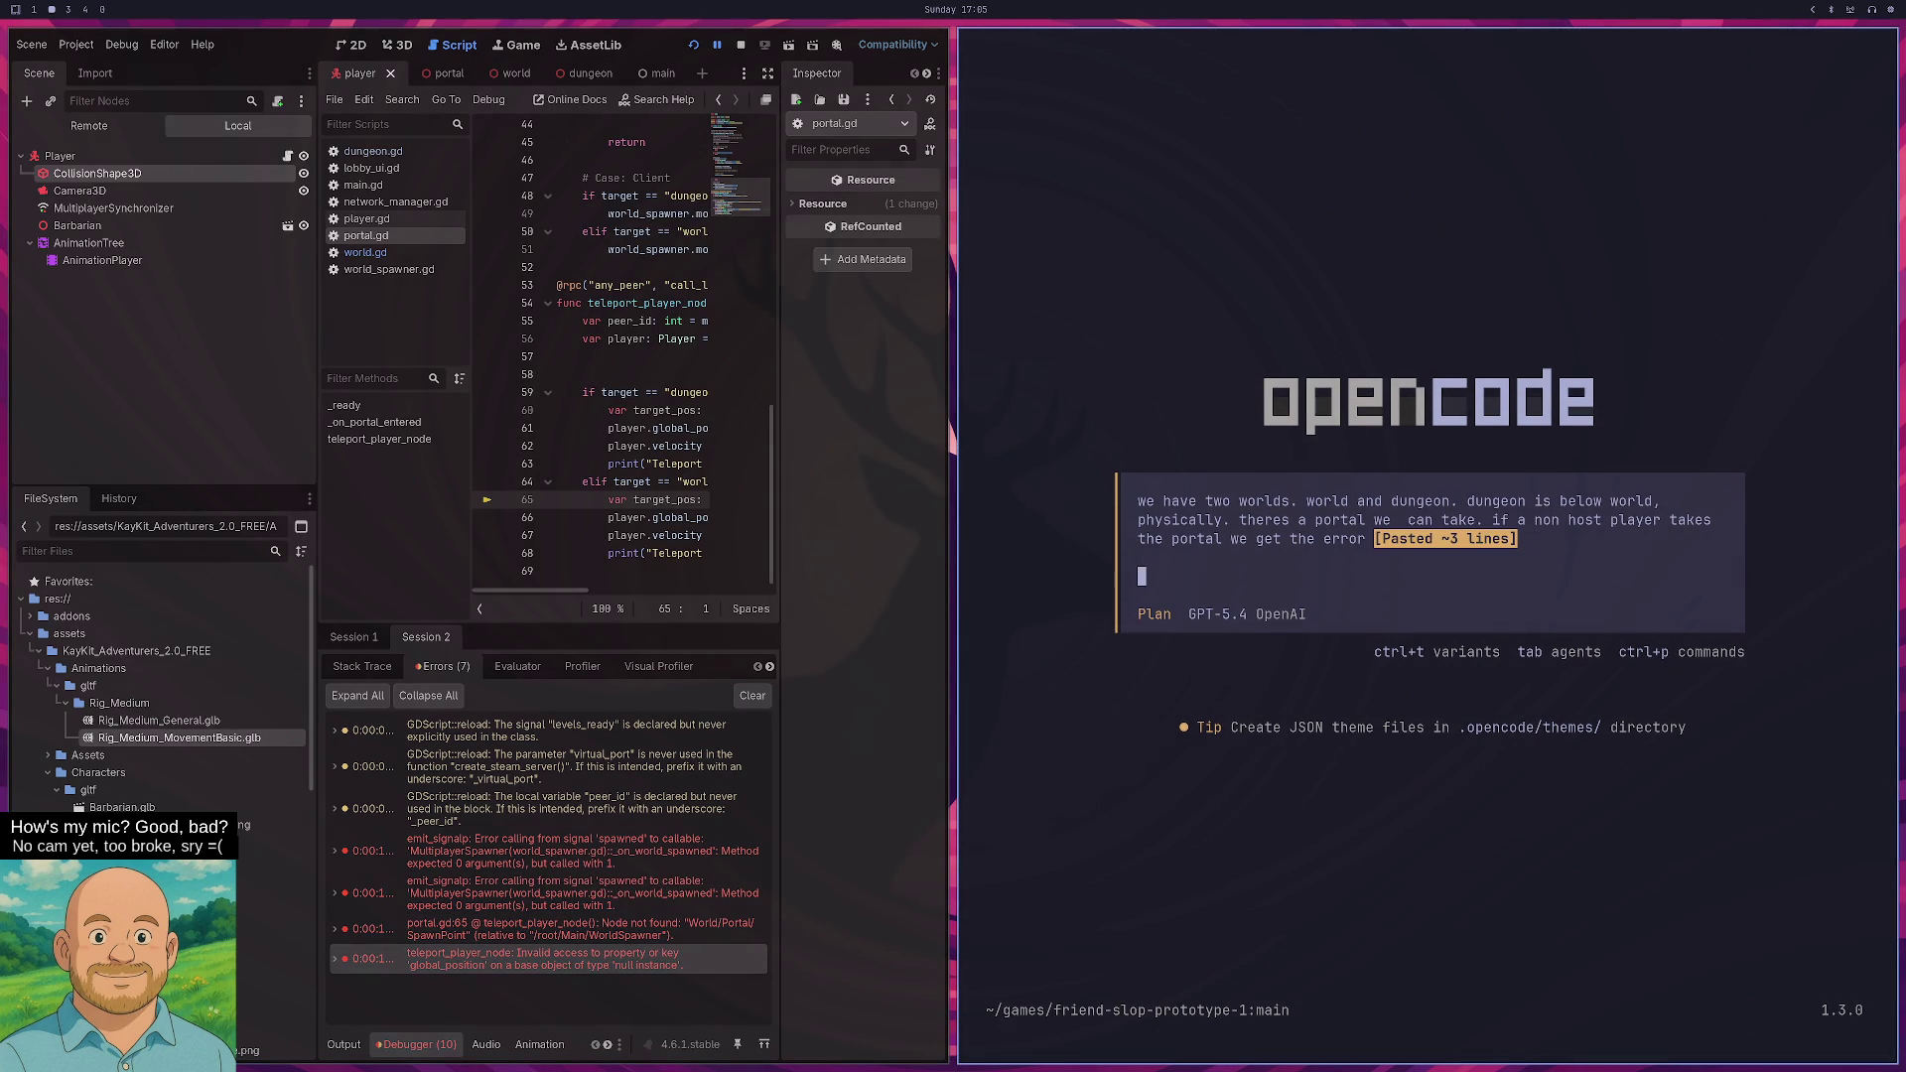
{"action": "type", "text": "which I assume "}
{"action": "type", "text": "is because "}
{"action": "type", "text": "for a non host pla"}
{"action": "type", "text": "yer,"}
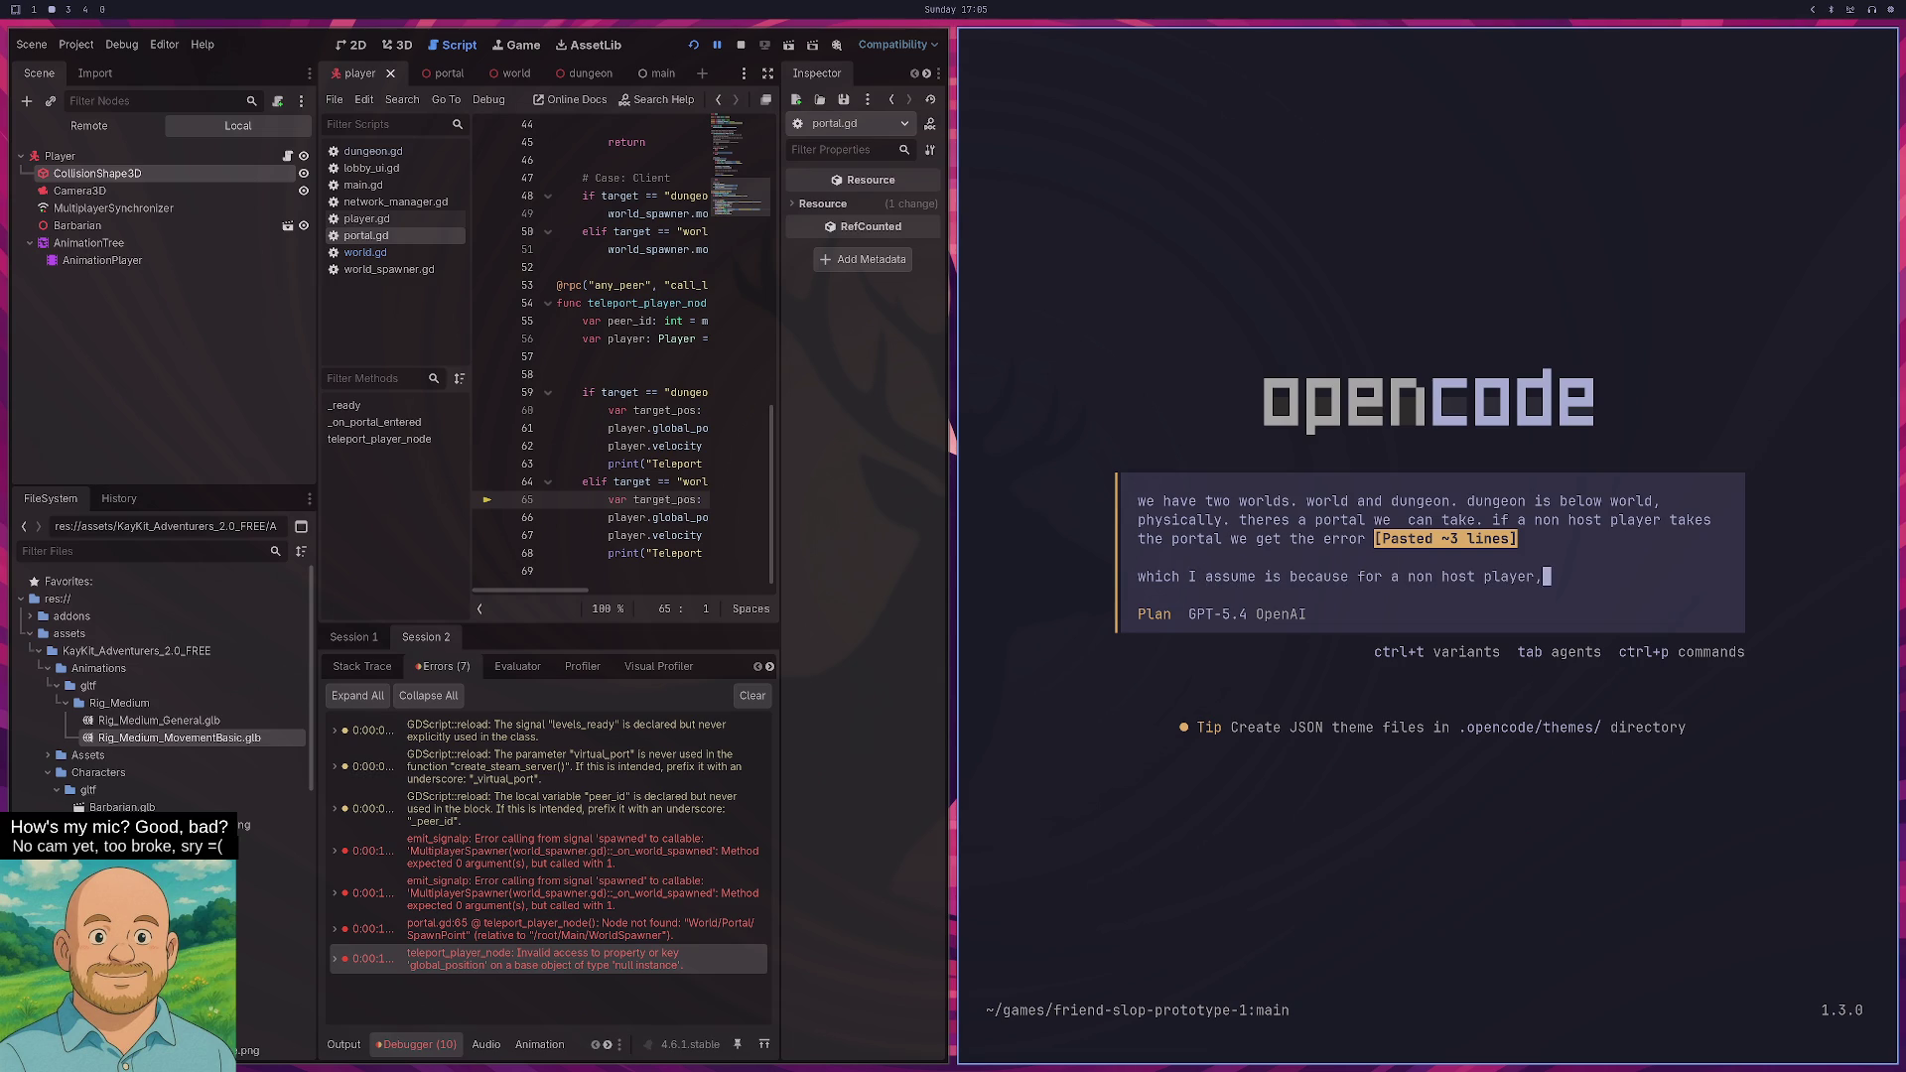
{"action": "type", "text": " we use the world"}
{"action": "type", "text": "_spawner to "}
{"action": "type", "text": "spawn the w"}
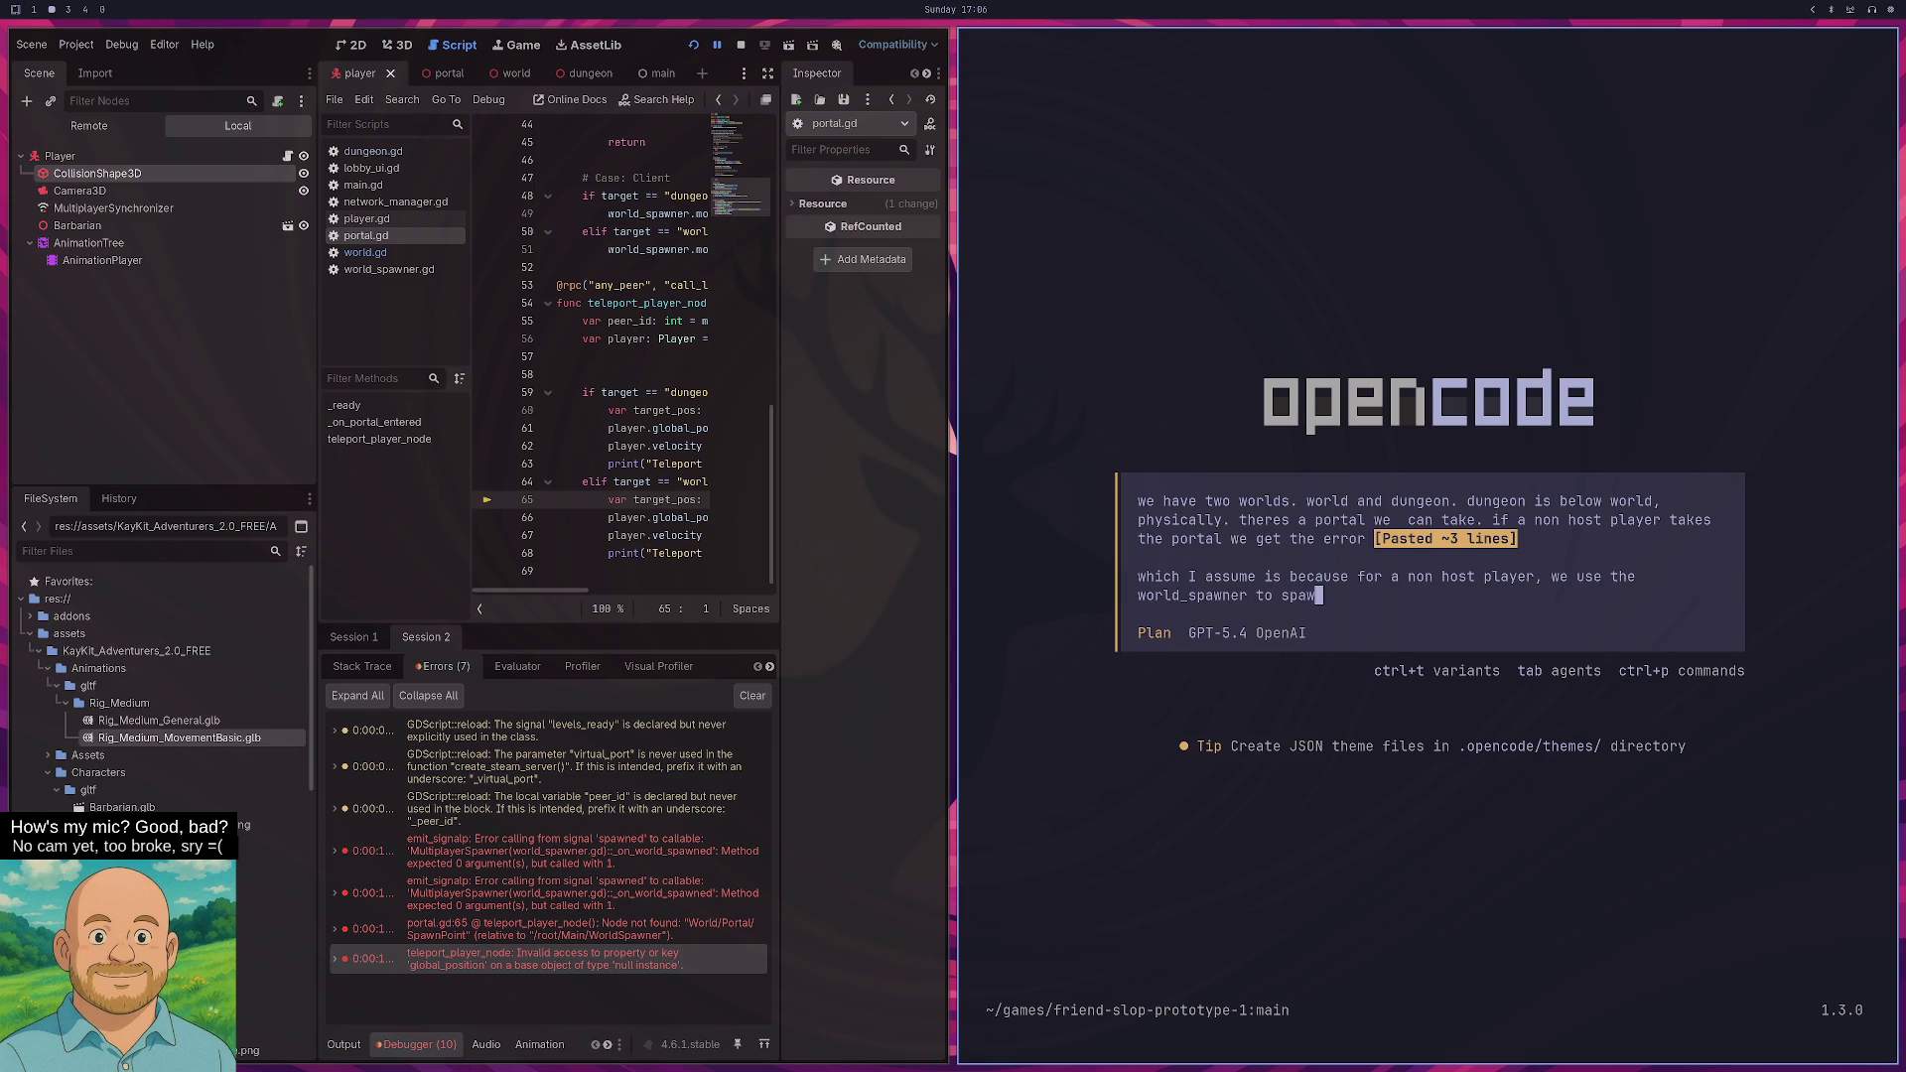
- Explain that the synchronizer visibility change accesses dungeon before it spawns, submit, then switch to OBS
{"action": "key", "text": "BackSpace"}
{"action": "type", "text": "respective world."}
{"action": "type", "text": " e.g. if we are in wor"}
{"action": "type", "text": "ld and w"}
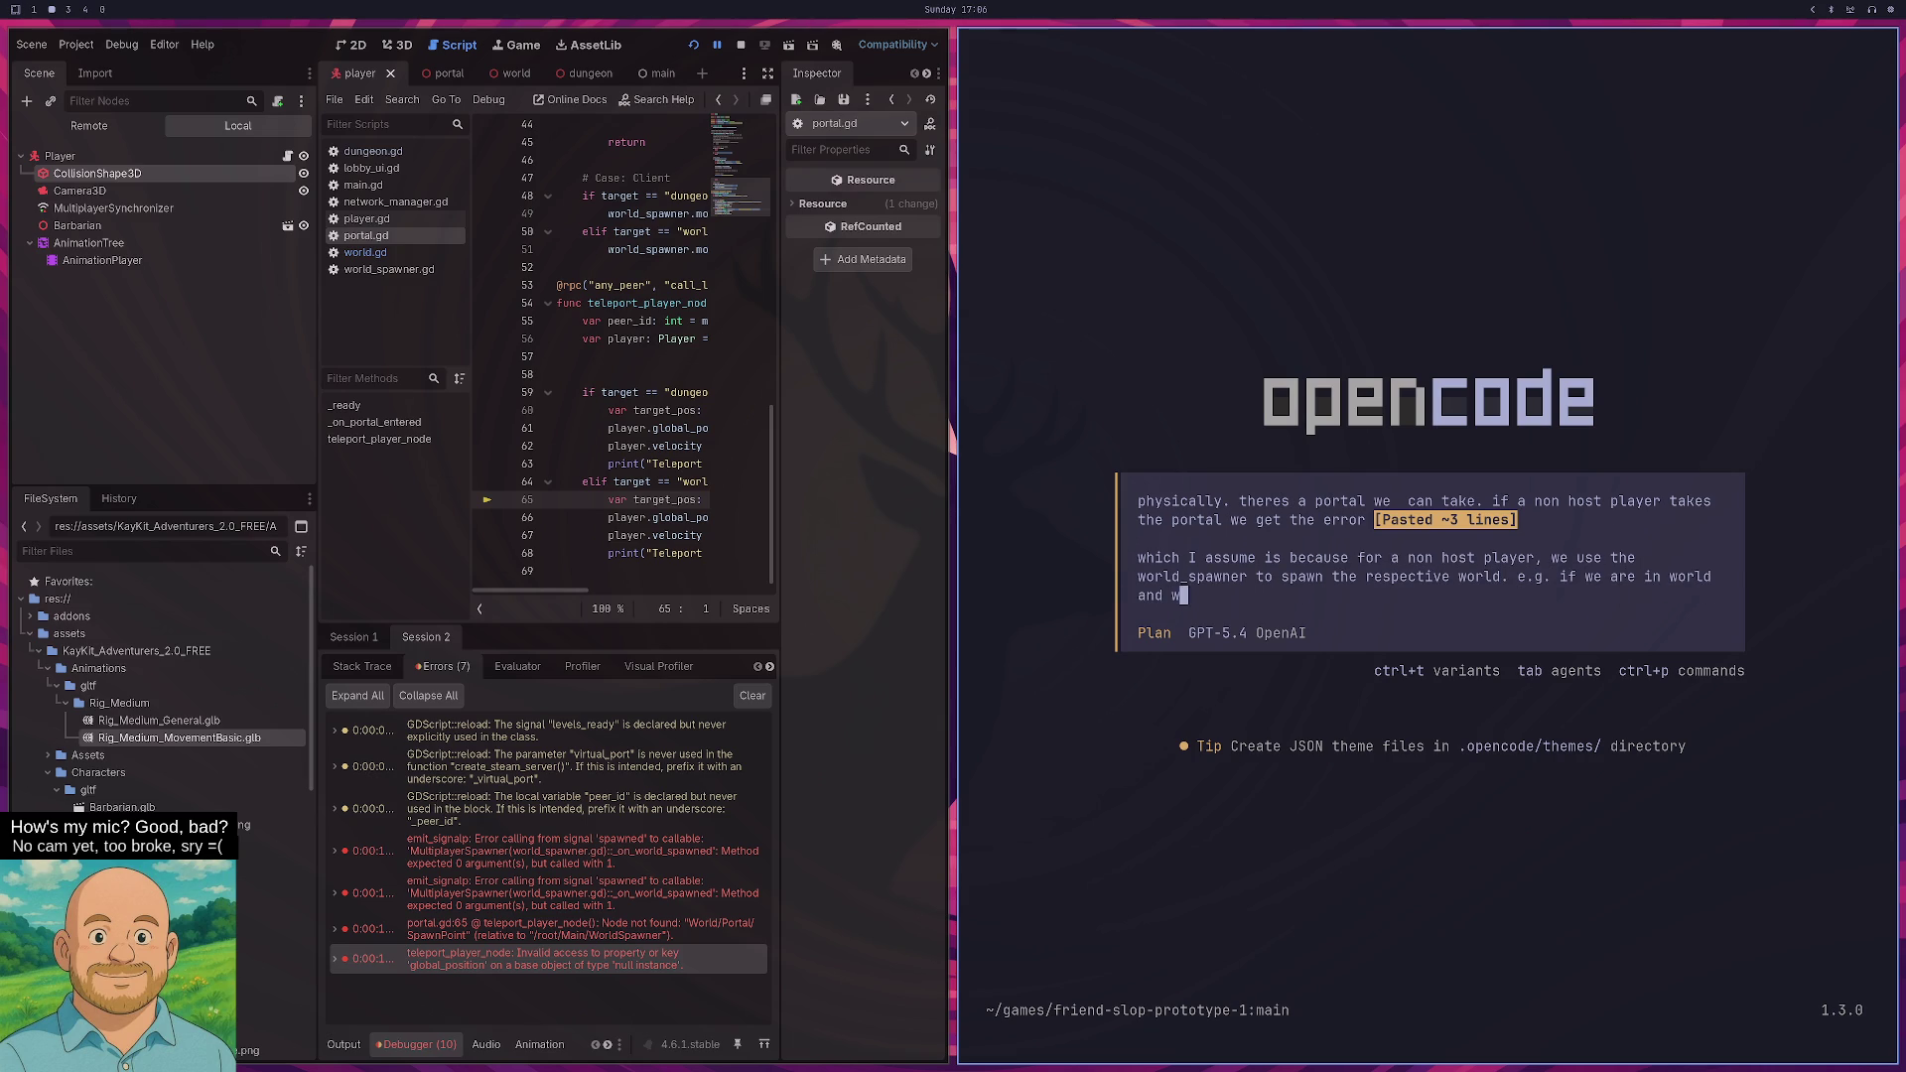
{"action": "type", "text": "anna take the dung"}
{"action": "key", "text": "BackSpace"}
{"action": "key", "text": "BackSpace"}
{"action": "key", "text": "BackSpace"}
{"action": "type", "text": "portal to dungeon,"}
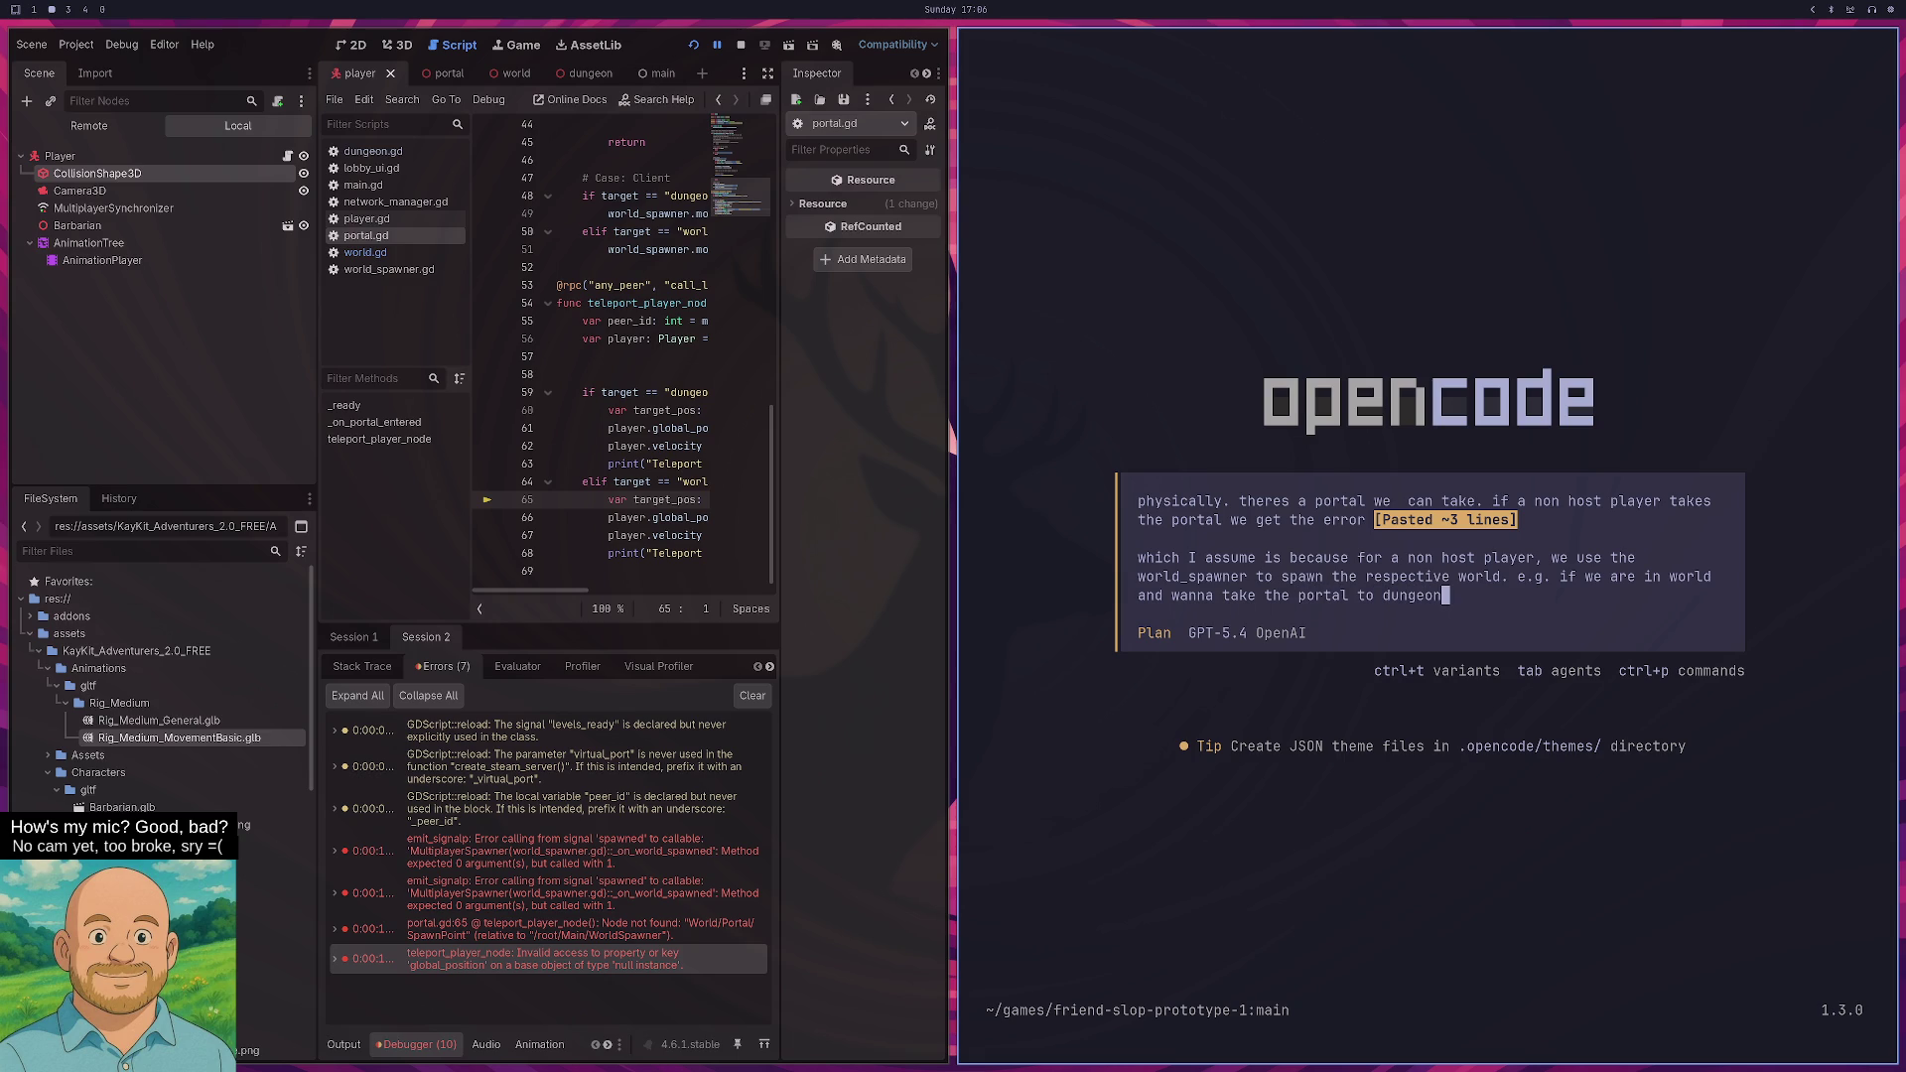
{"action": "type", "text": " then we "}
{"action": "type", "text": "change teh visbil"}
{"action": "type", "text": "ity of du"}
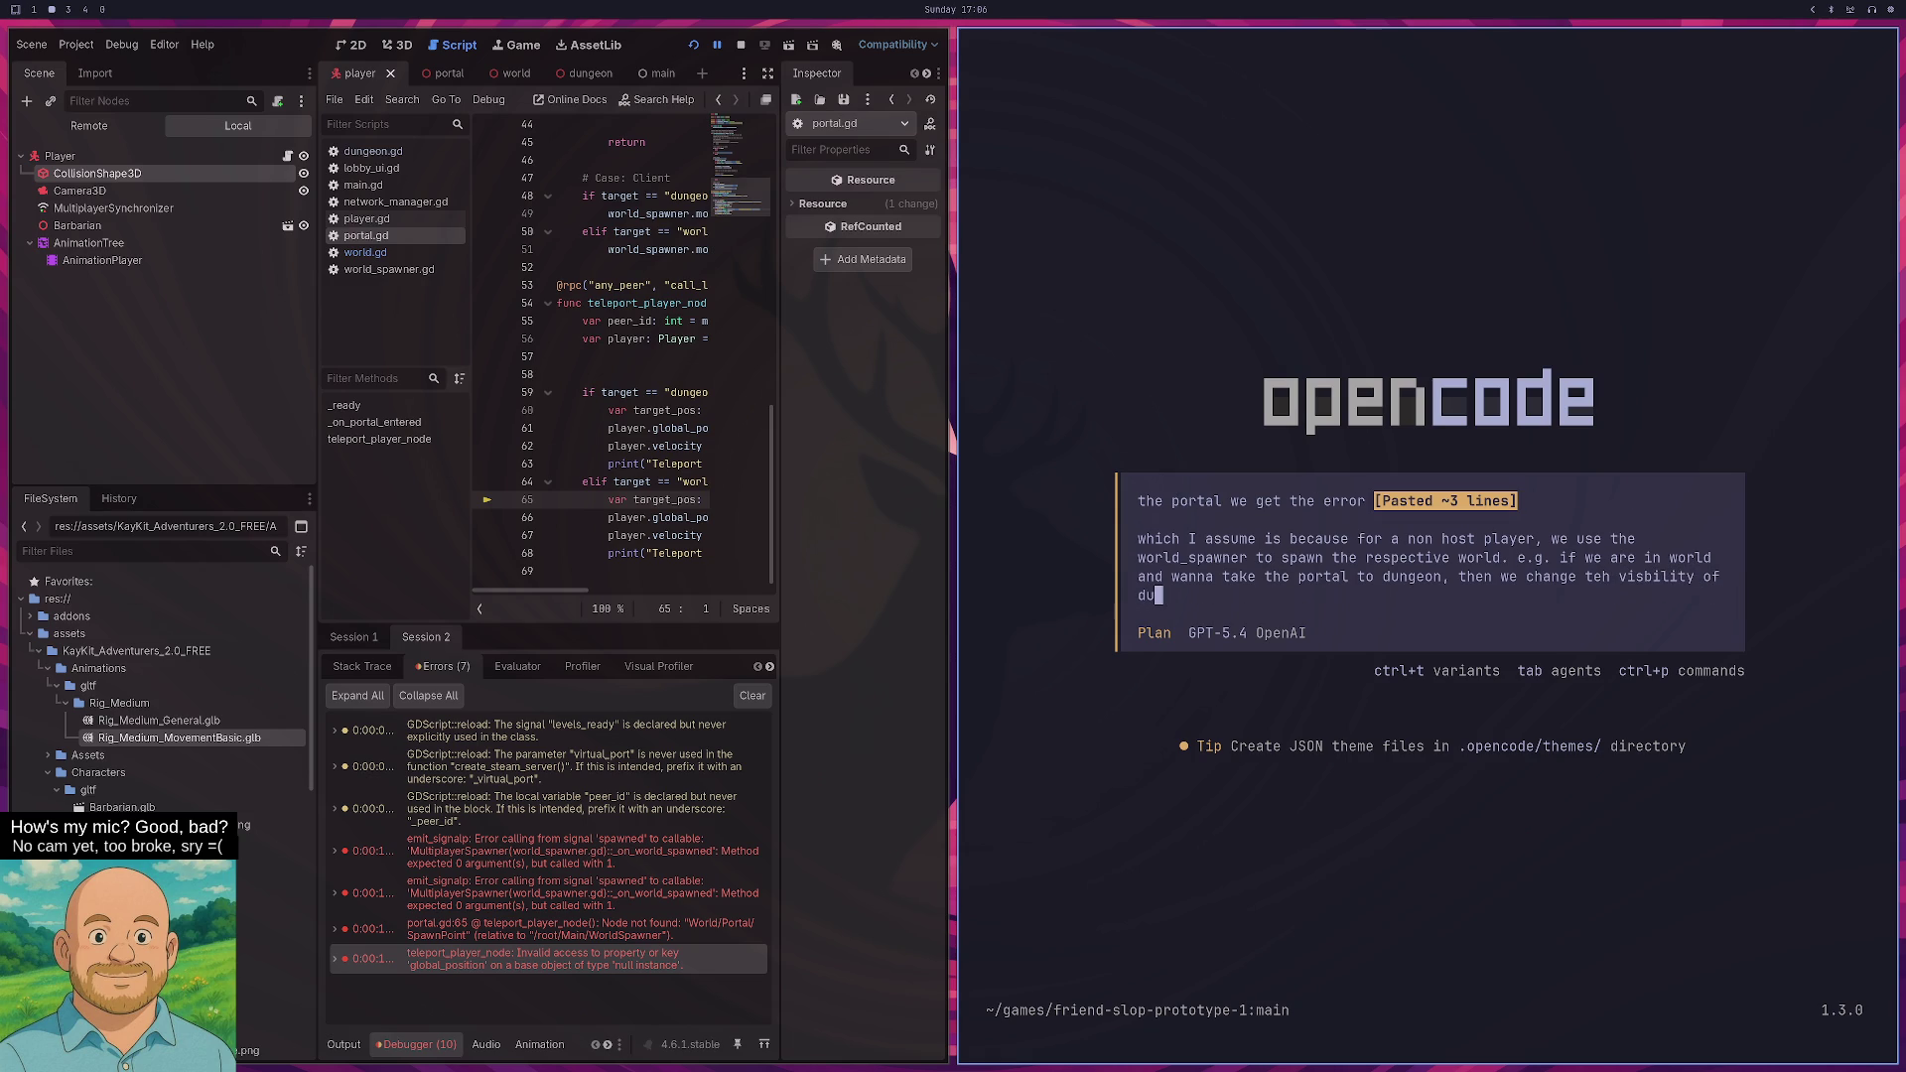
{"action": "type", "text": "ngeon in the synchroni"}
{"action": "type", "text": "zer "}
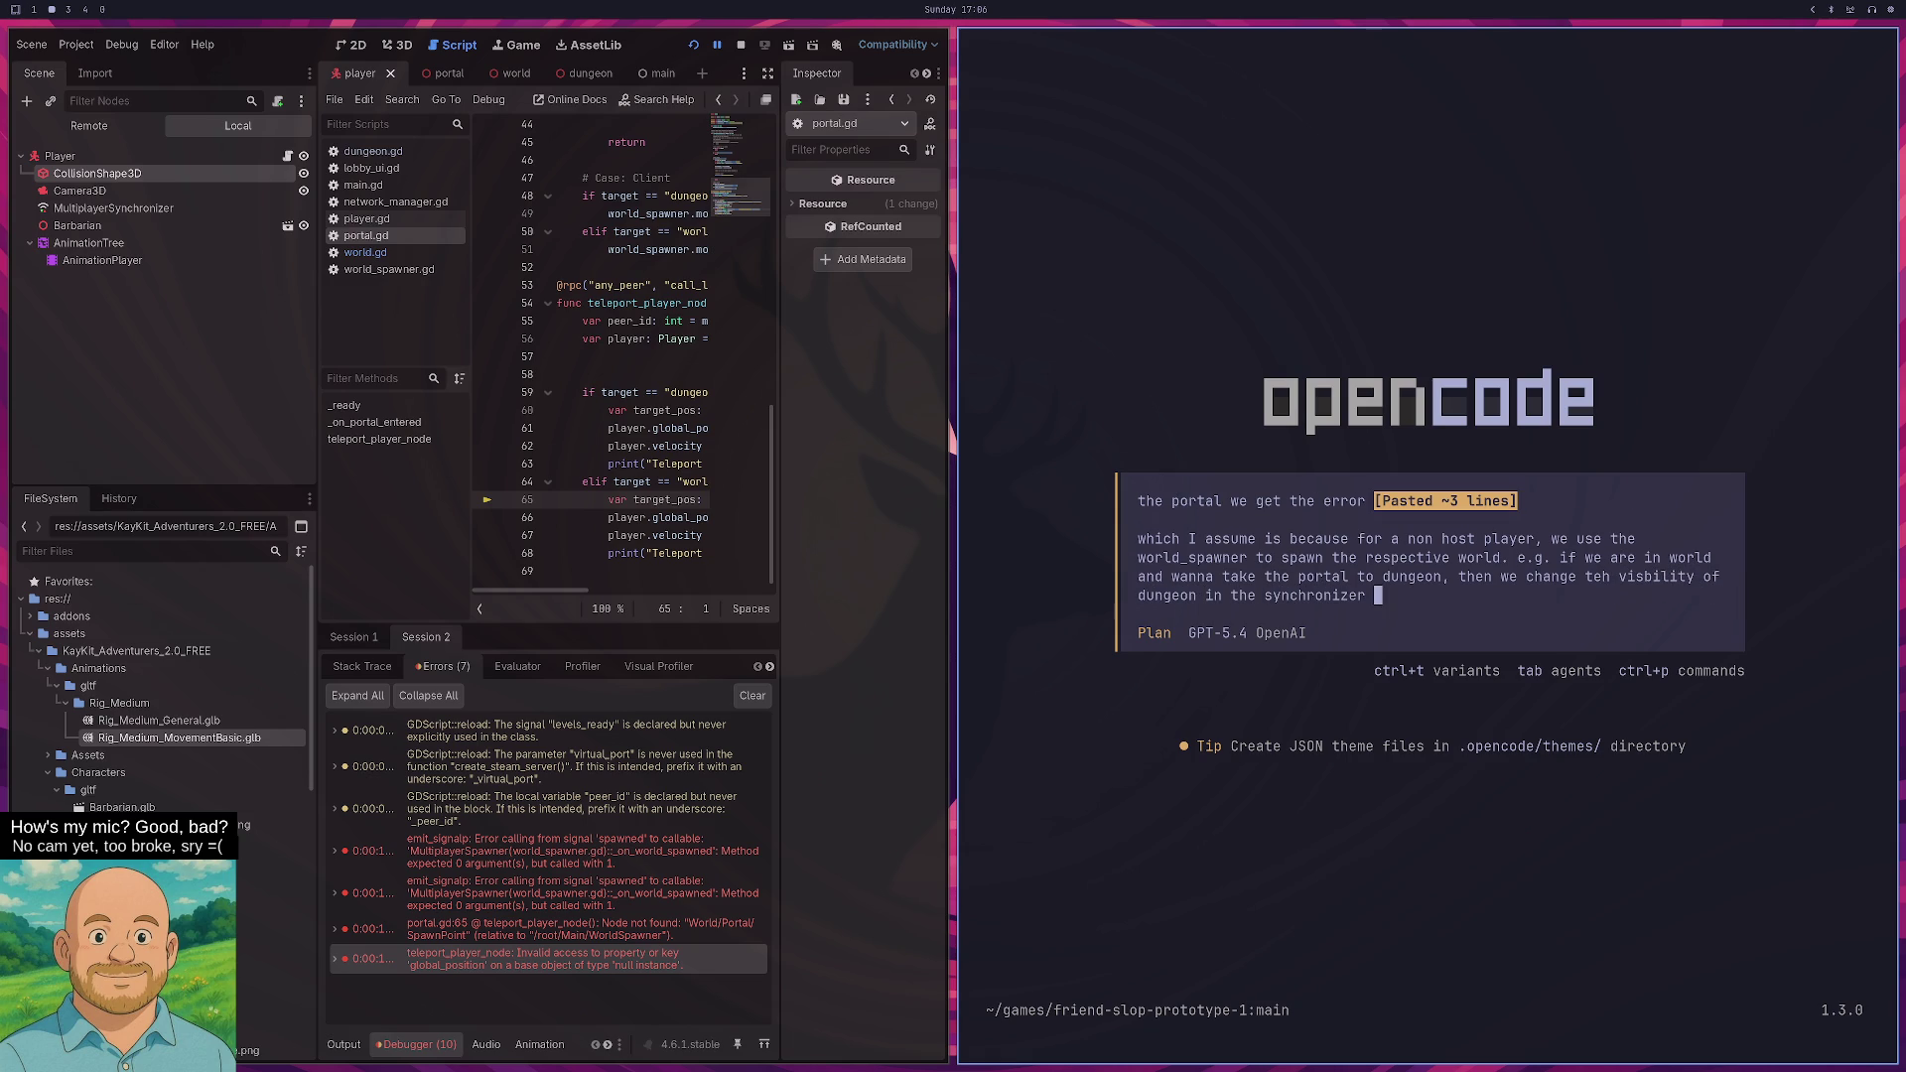
{"action": "type", "text": "leading to dungeon being spawne"}
{"action": "type", "text": "d and worl"}
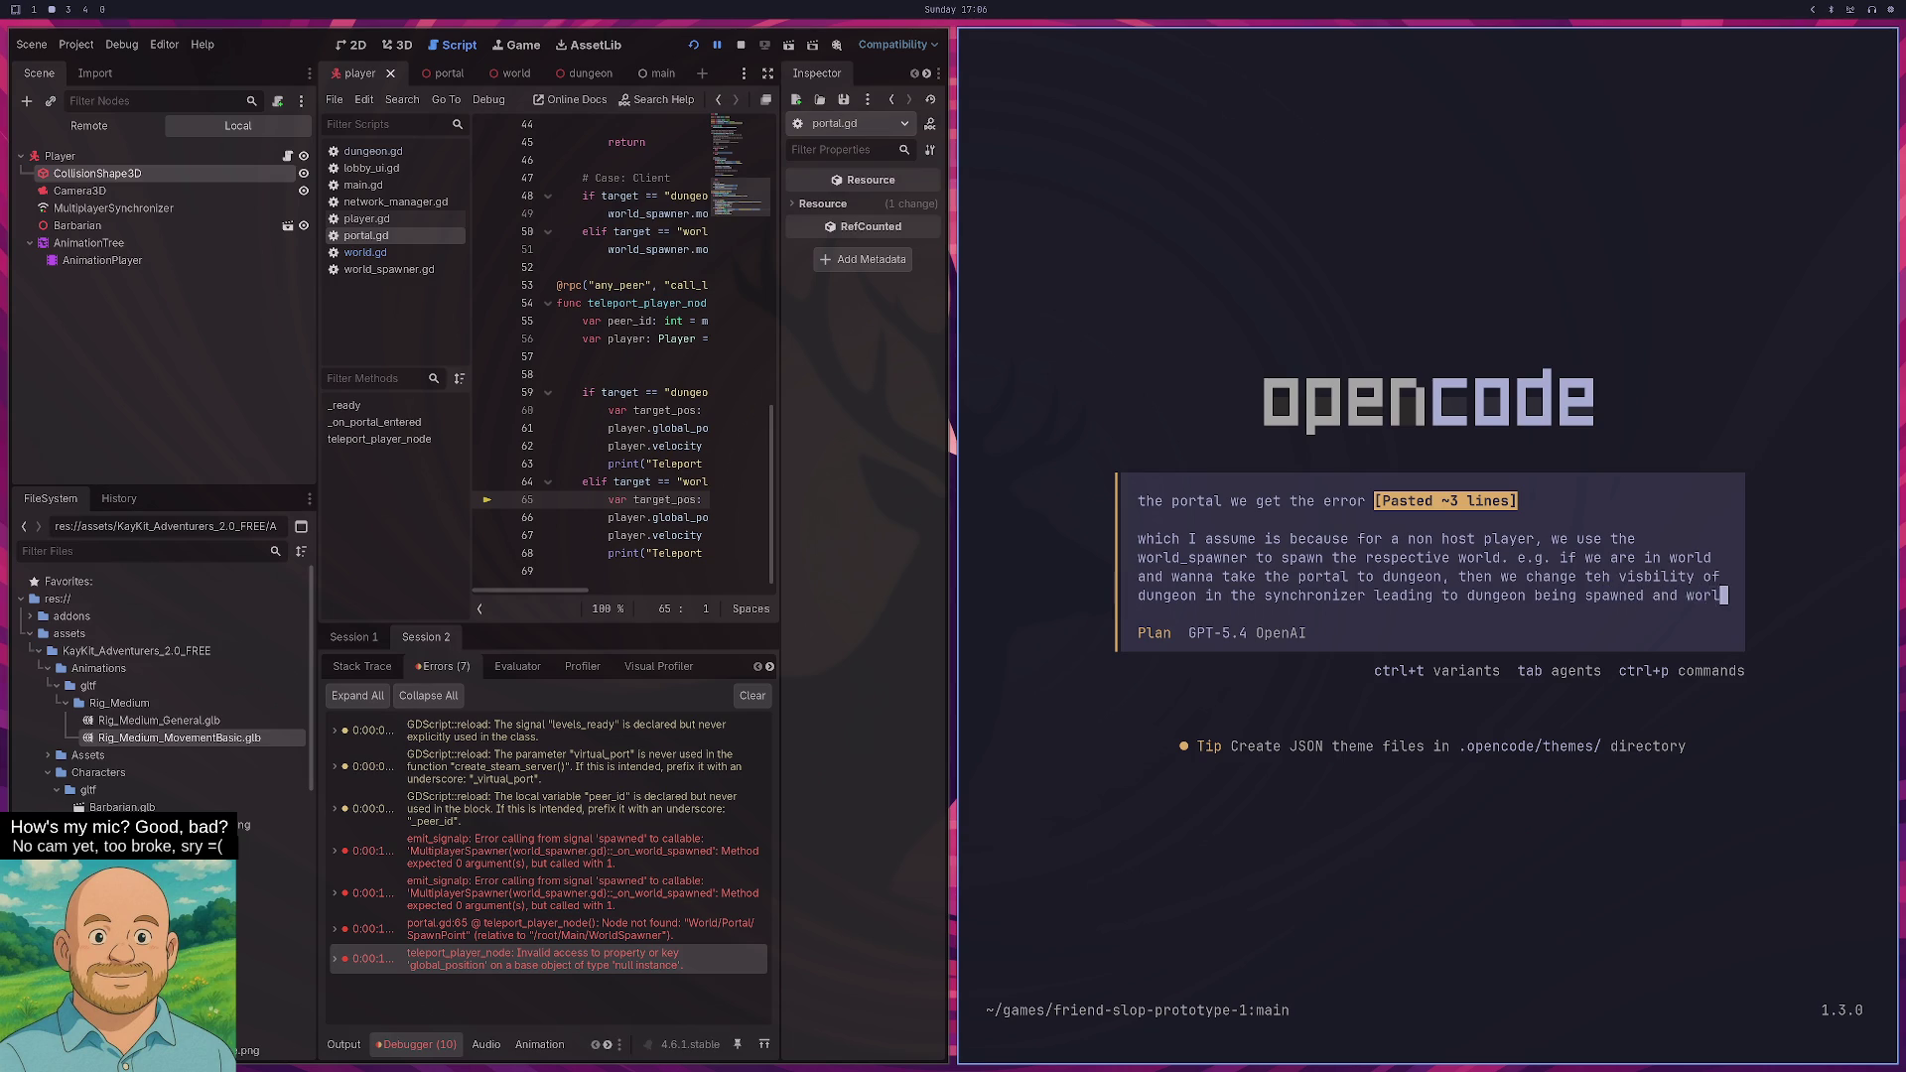
{"action": "type", "text": "d being despawned."}
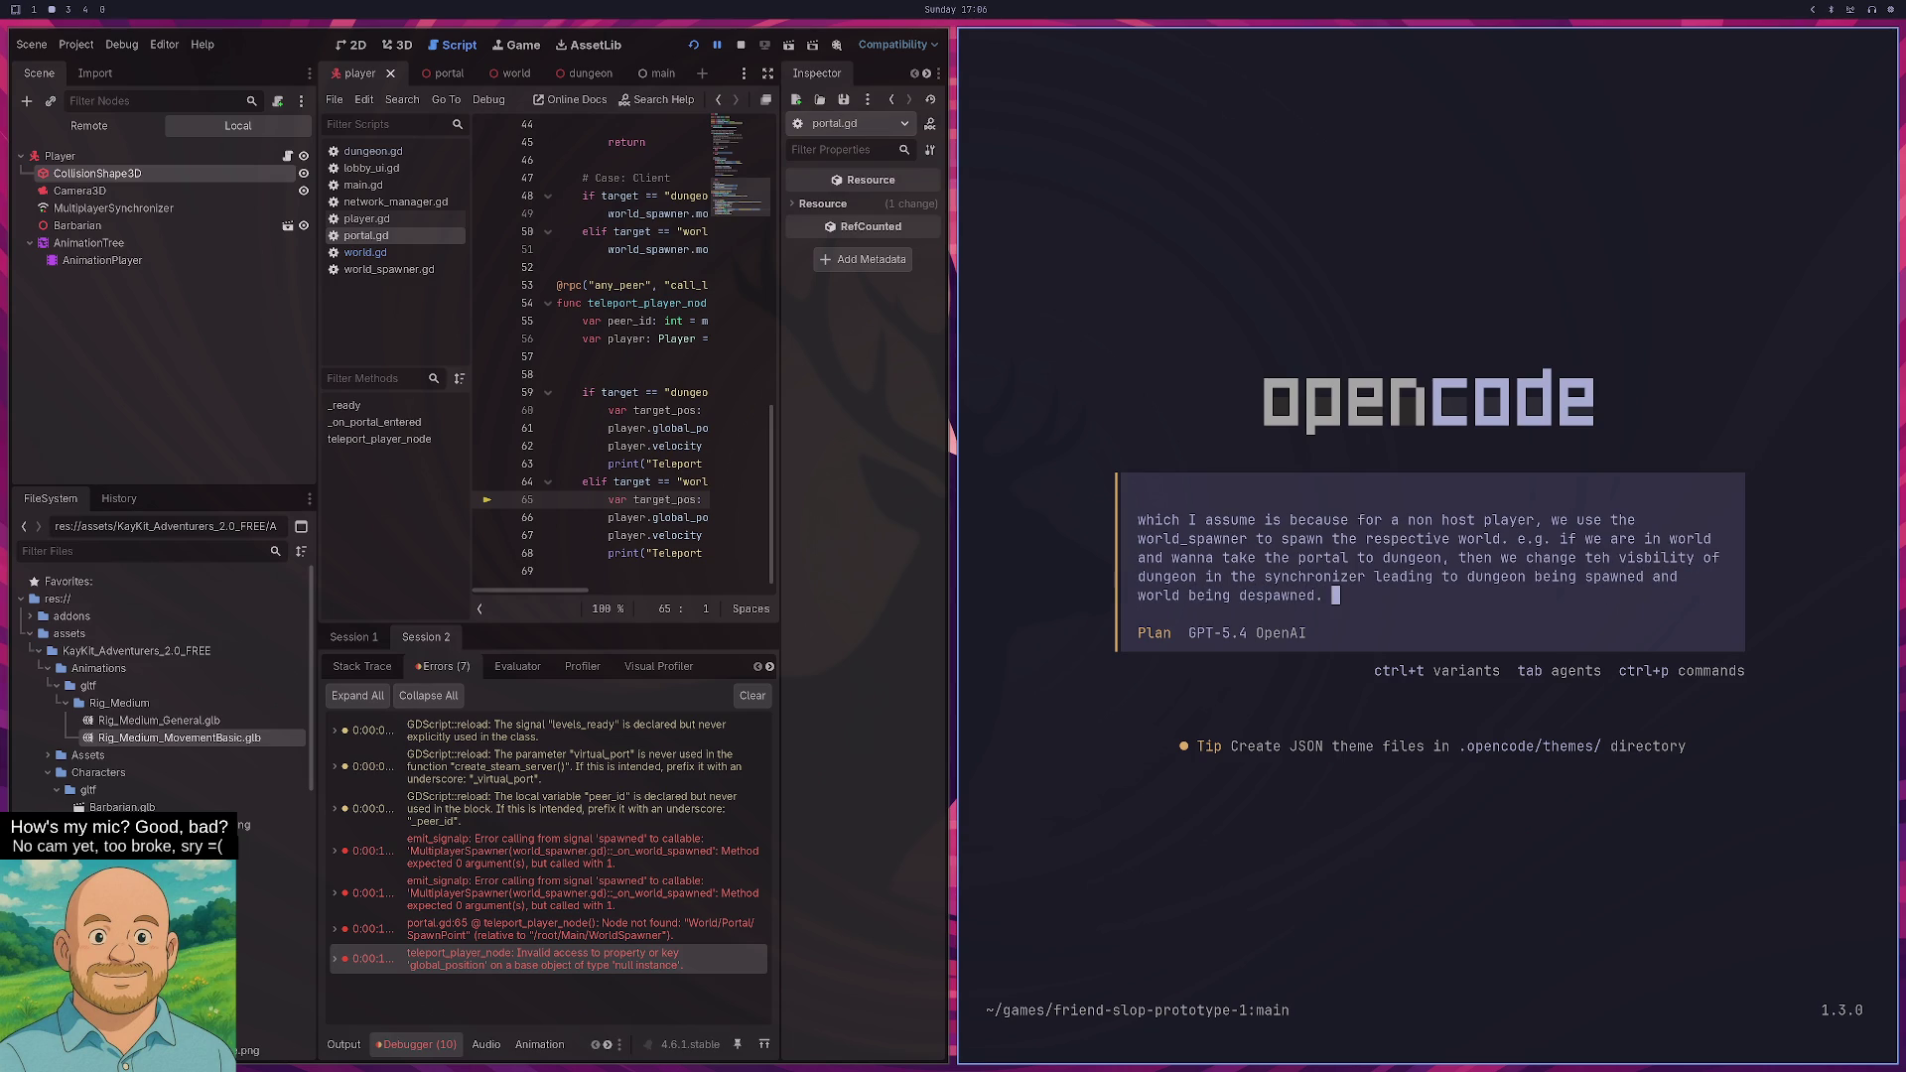
{"action": "type", "text": " I think,  that"}
{"action": "type", "text": "s a guess"}
{"action": "type", "text": ", we try to acc"}
{"action": "type", "text": "ess "}
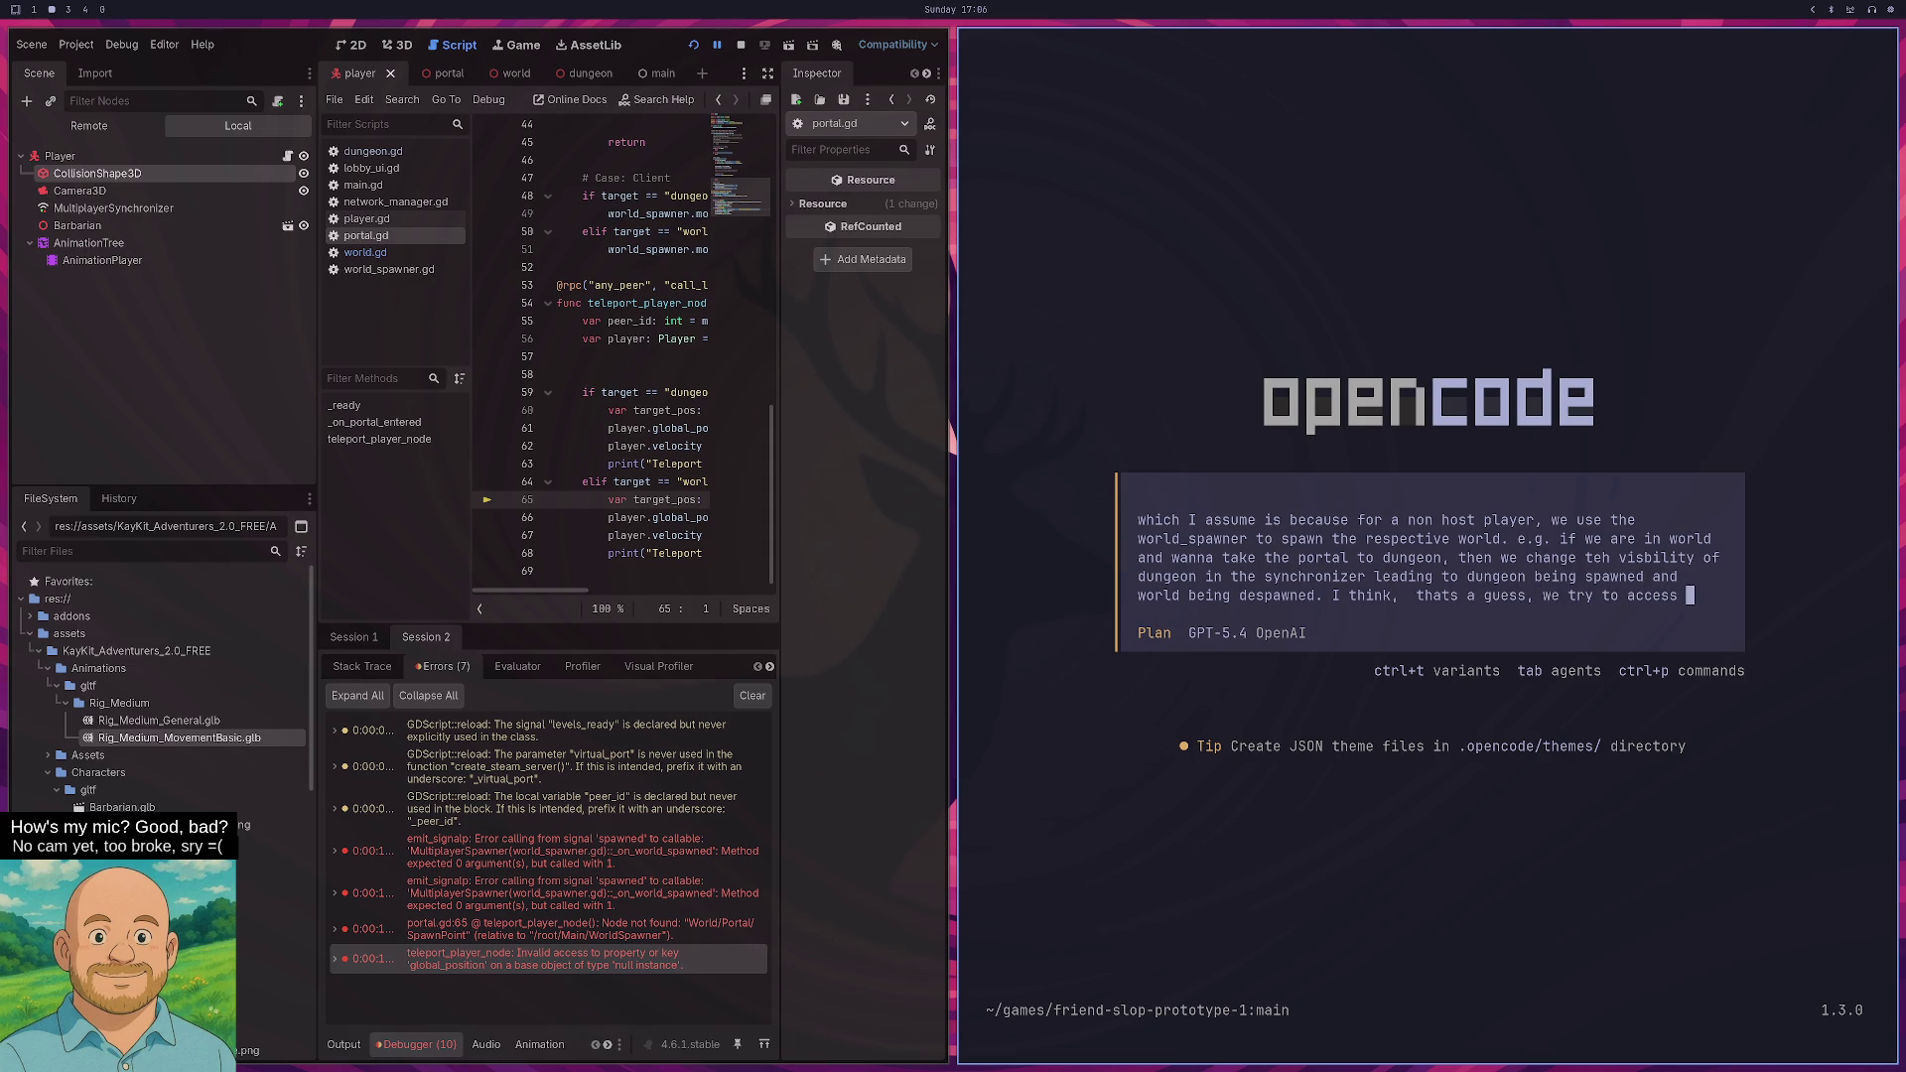
{"action": "type", "text": "dungeon before its "}
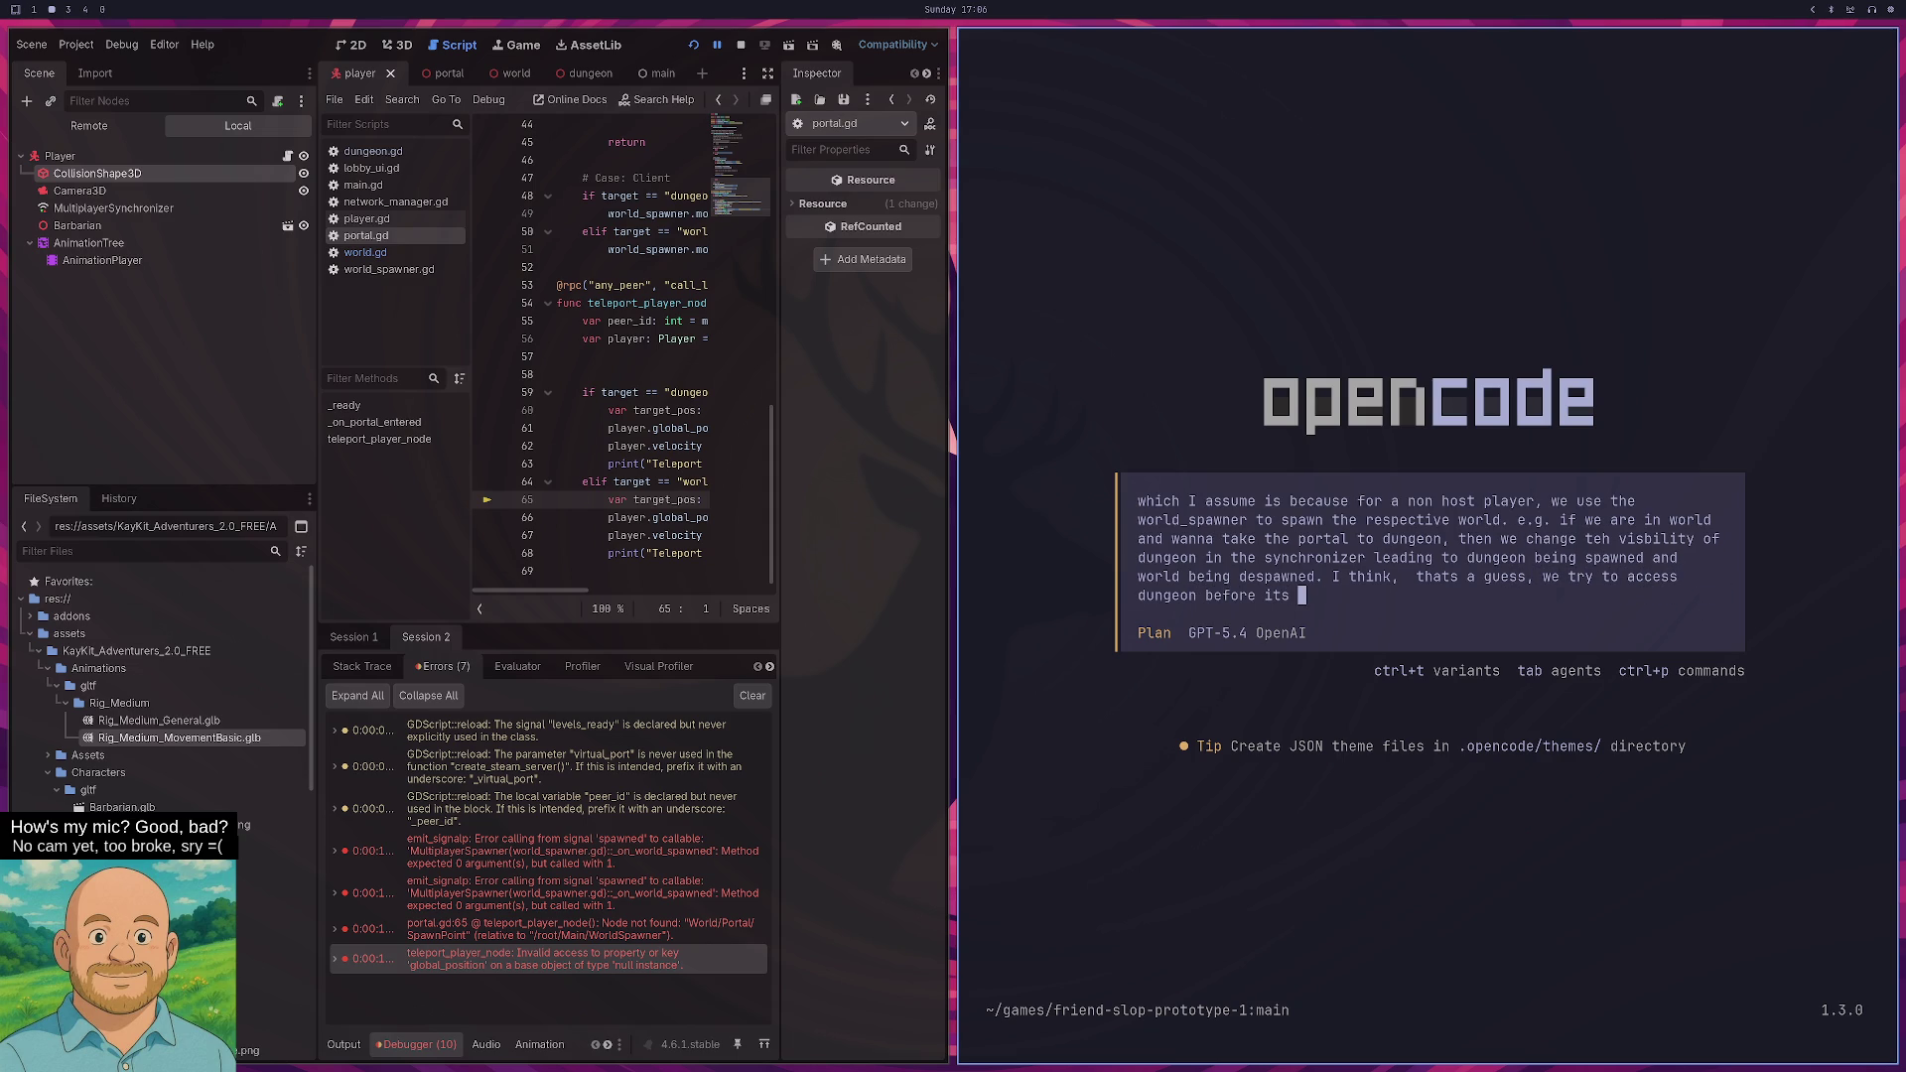
{"action": "type", "text": "spawned."}
{"action": "key", "text": "Return"}
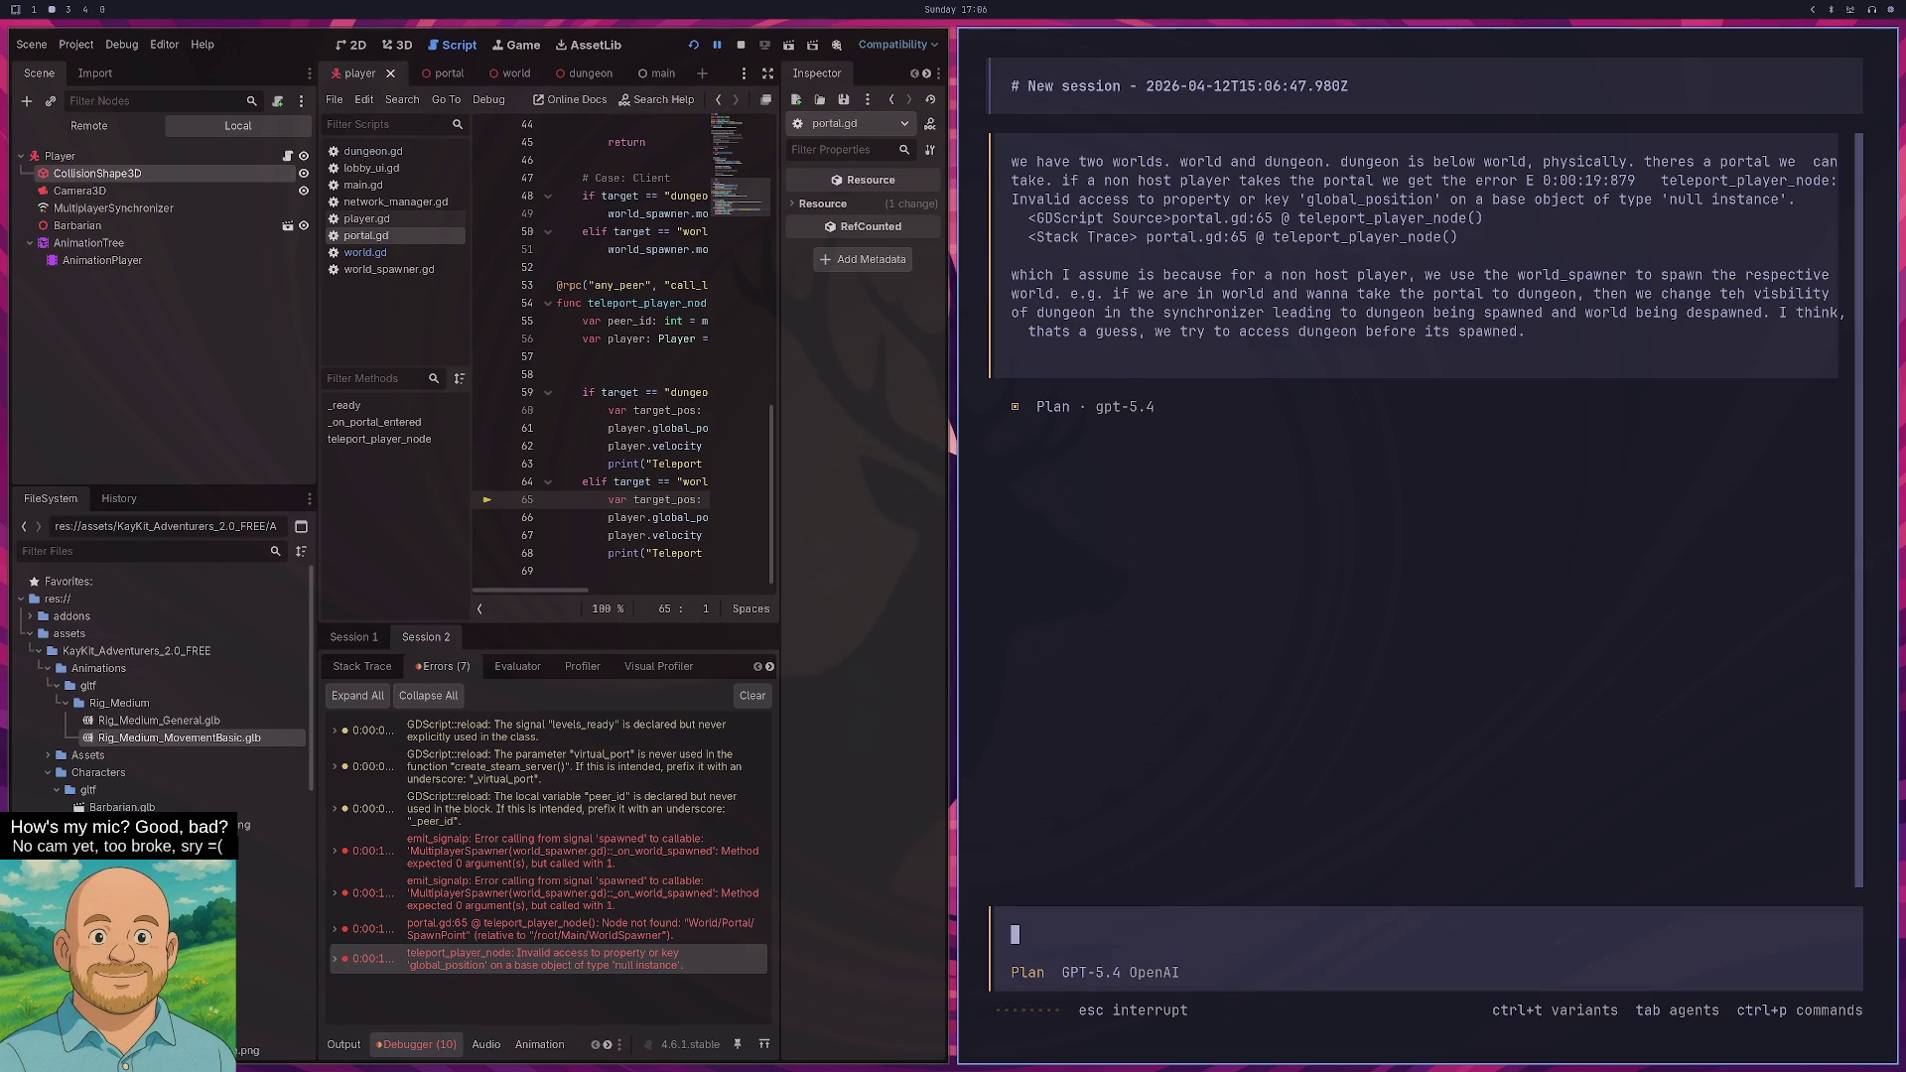
{"action": "key", "text": "super+5"}
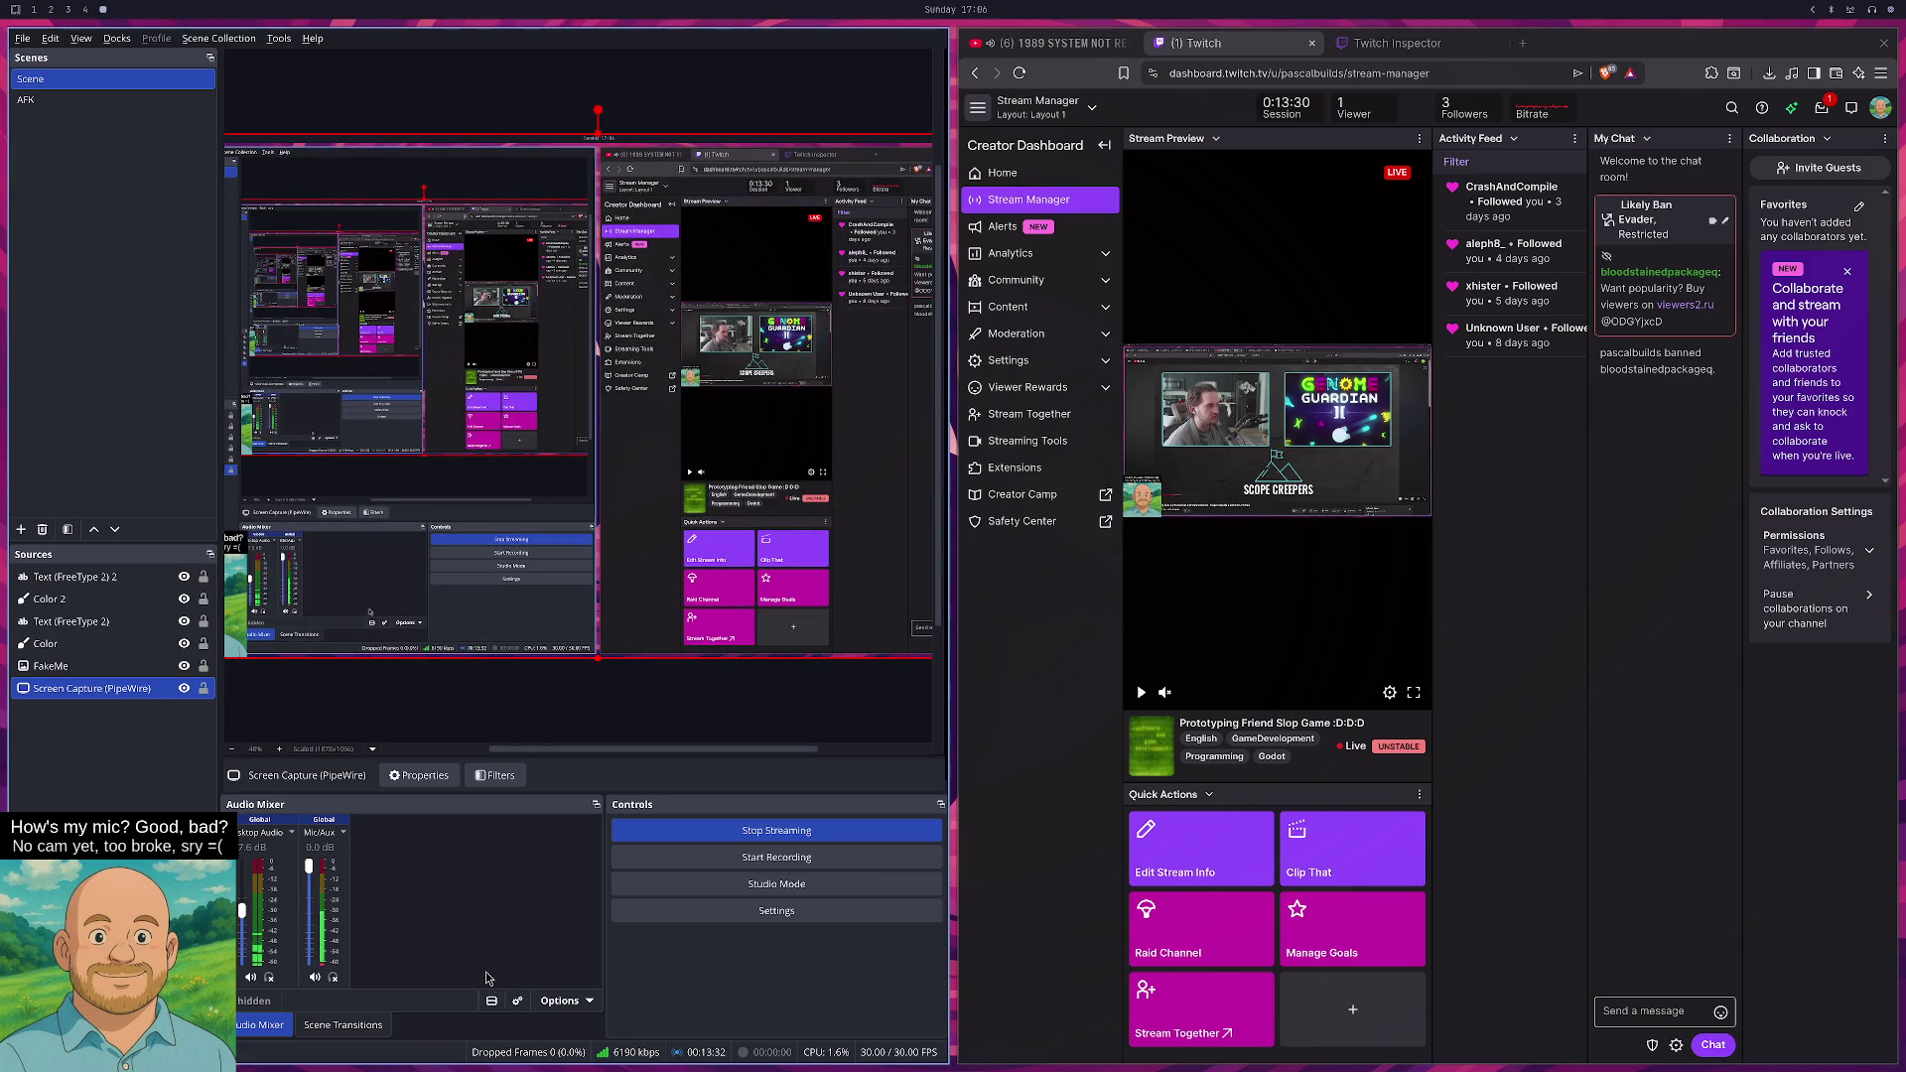
- Check OBS for dropped frames, then return to the Godot and opencode workspace
{"action": "key", "text": "super+2"}
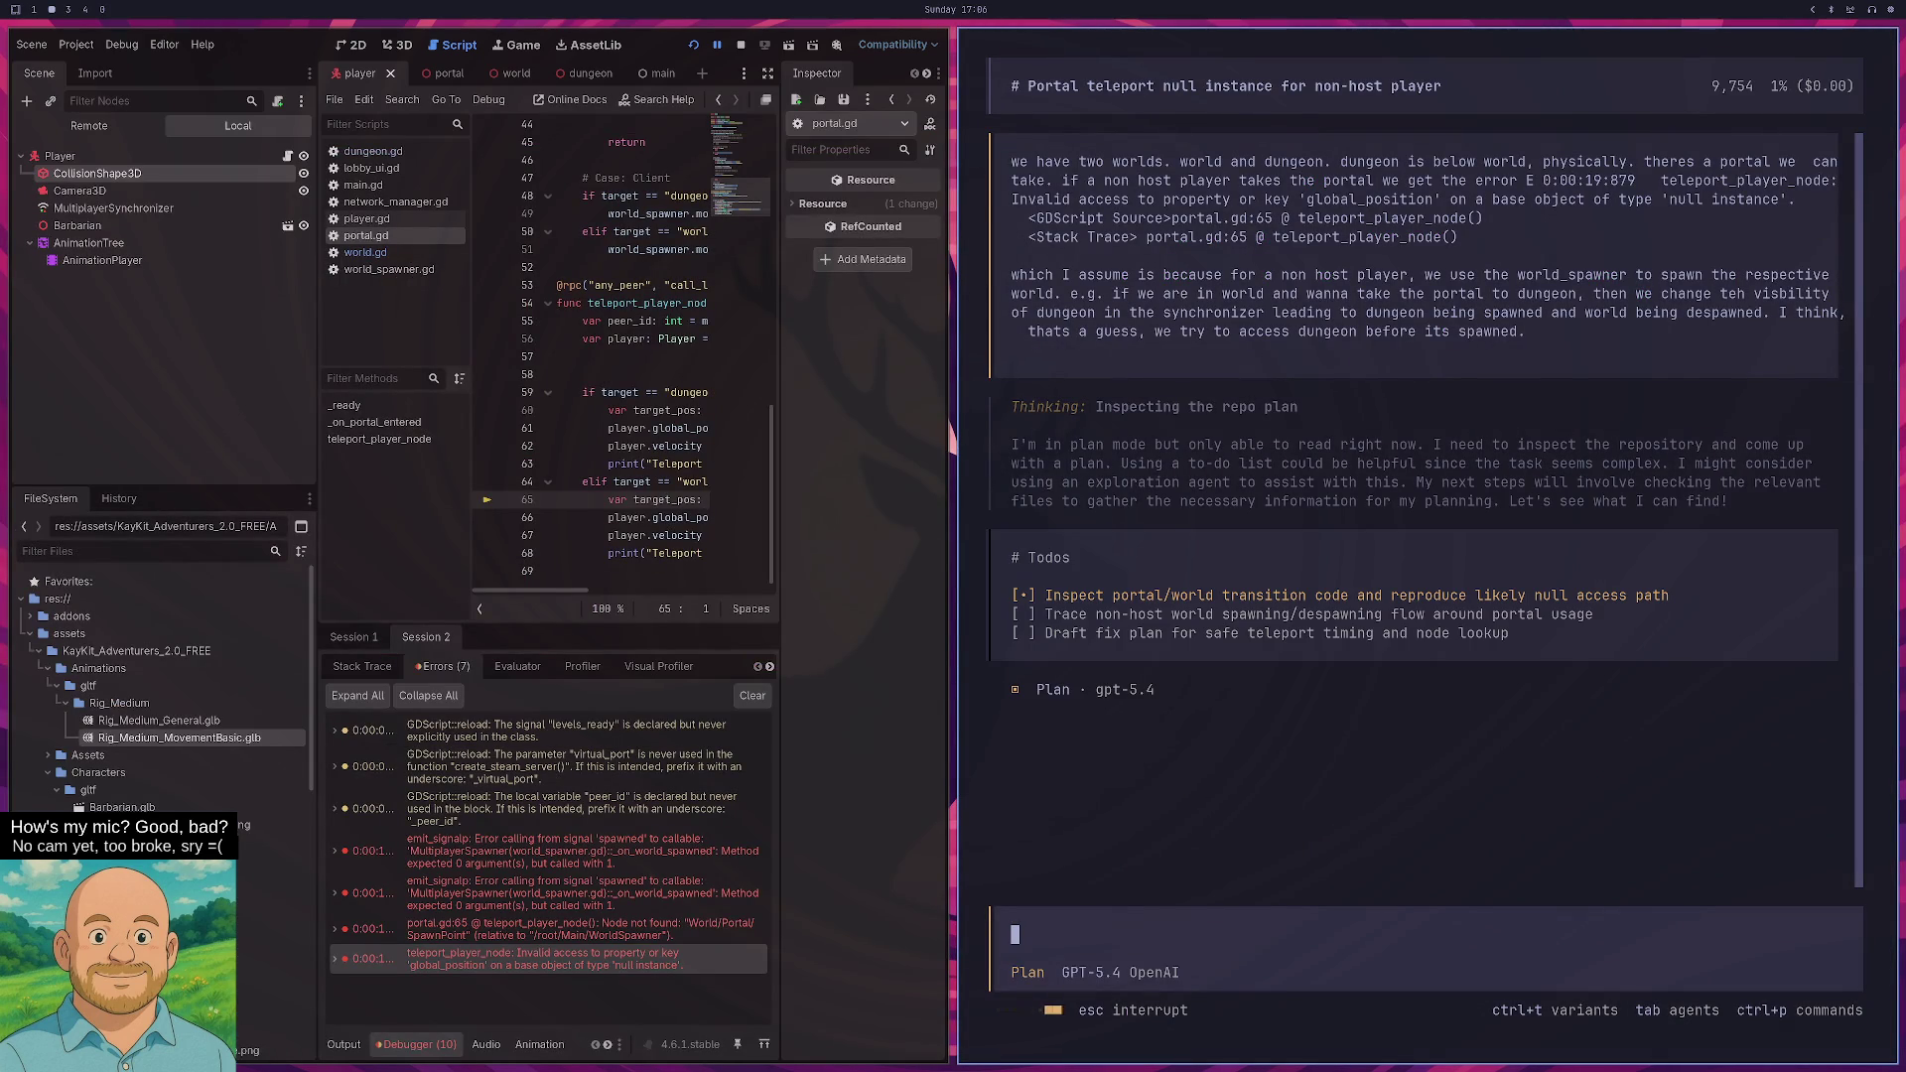
- Expand and inspect the two emit_signal error entries in Godot's Debugger
{"action": "left_click", "coordinate": [665, 856]}
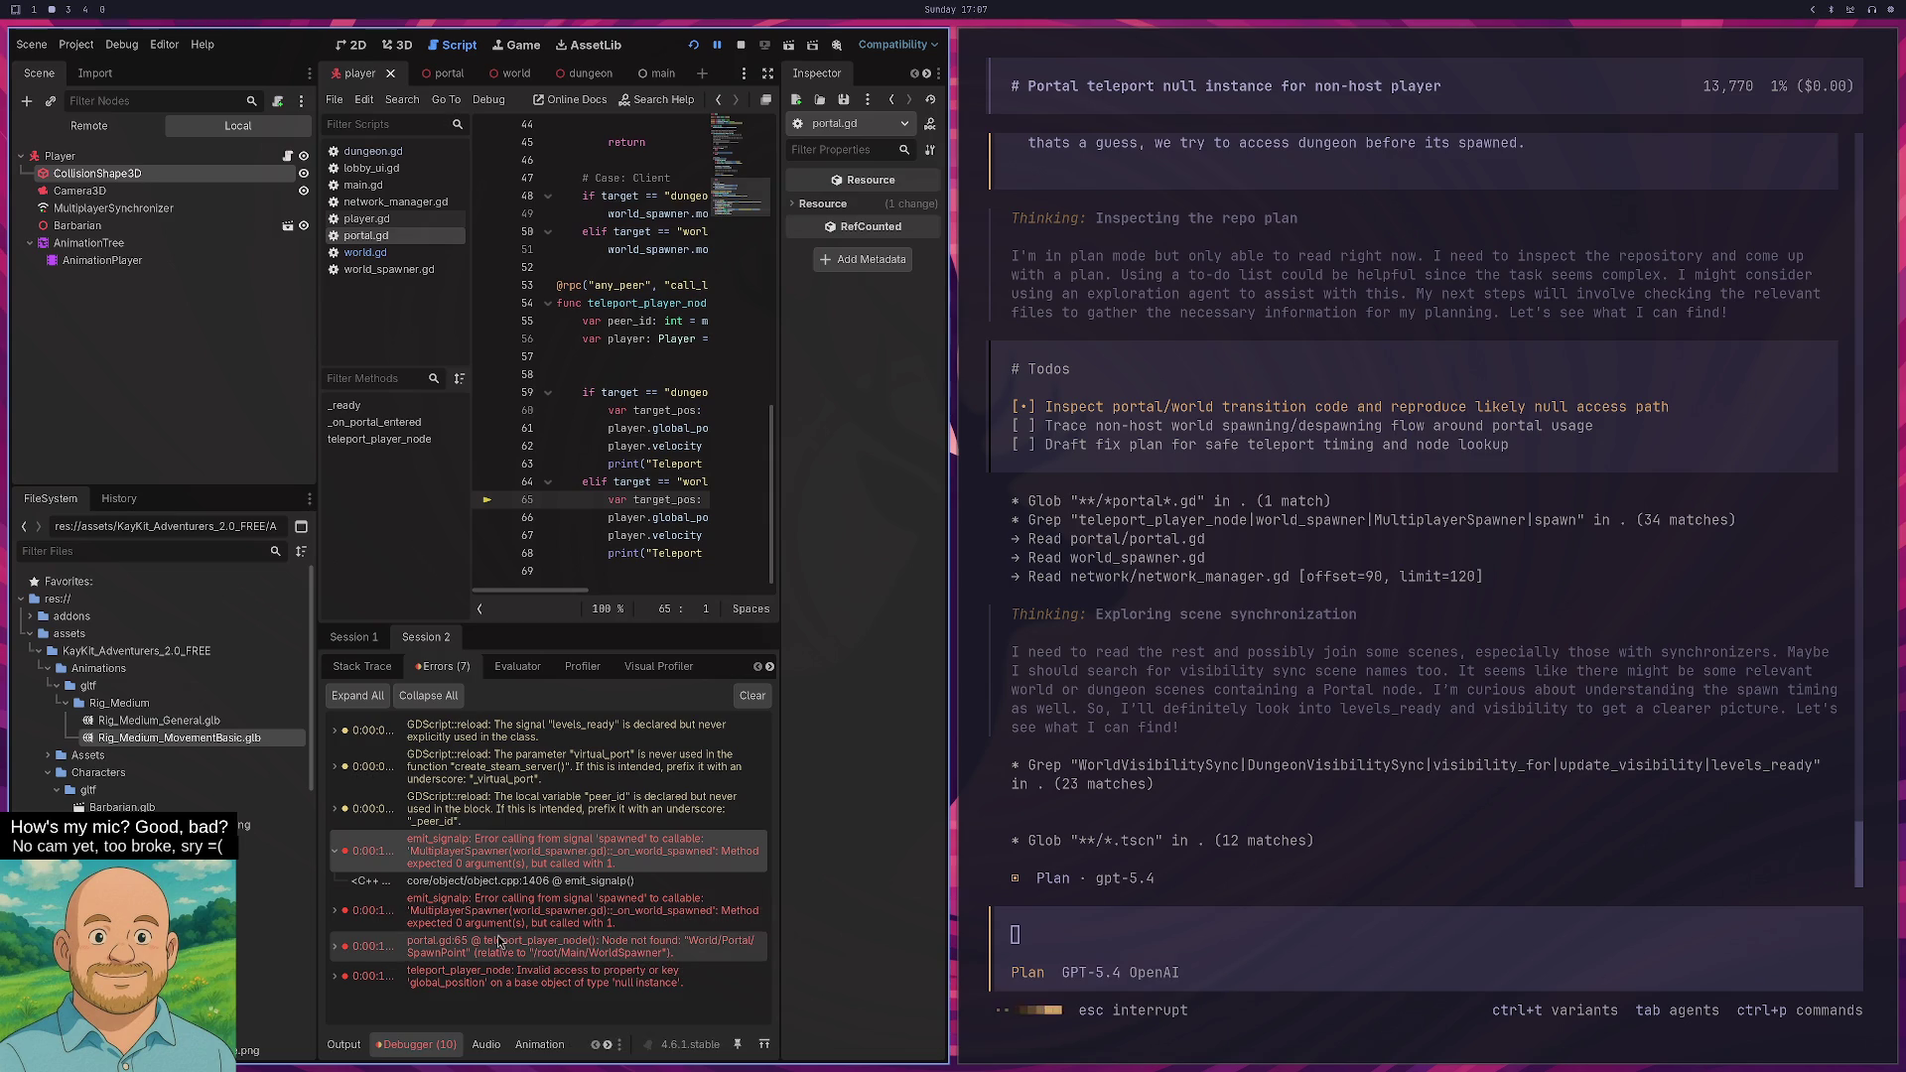
{"action": "left_click", "coordinate": [562, 919]}
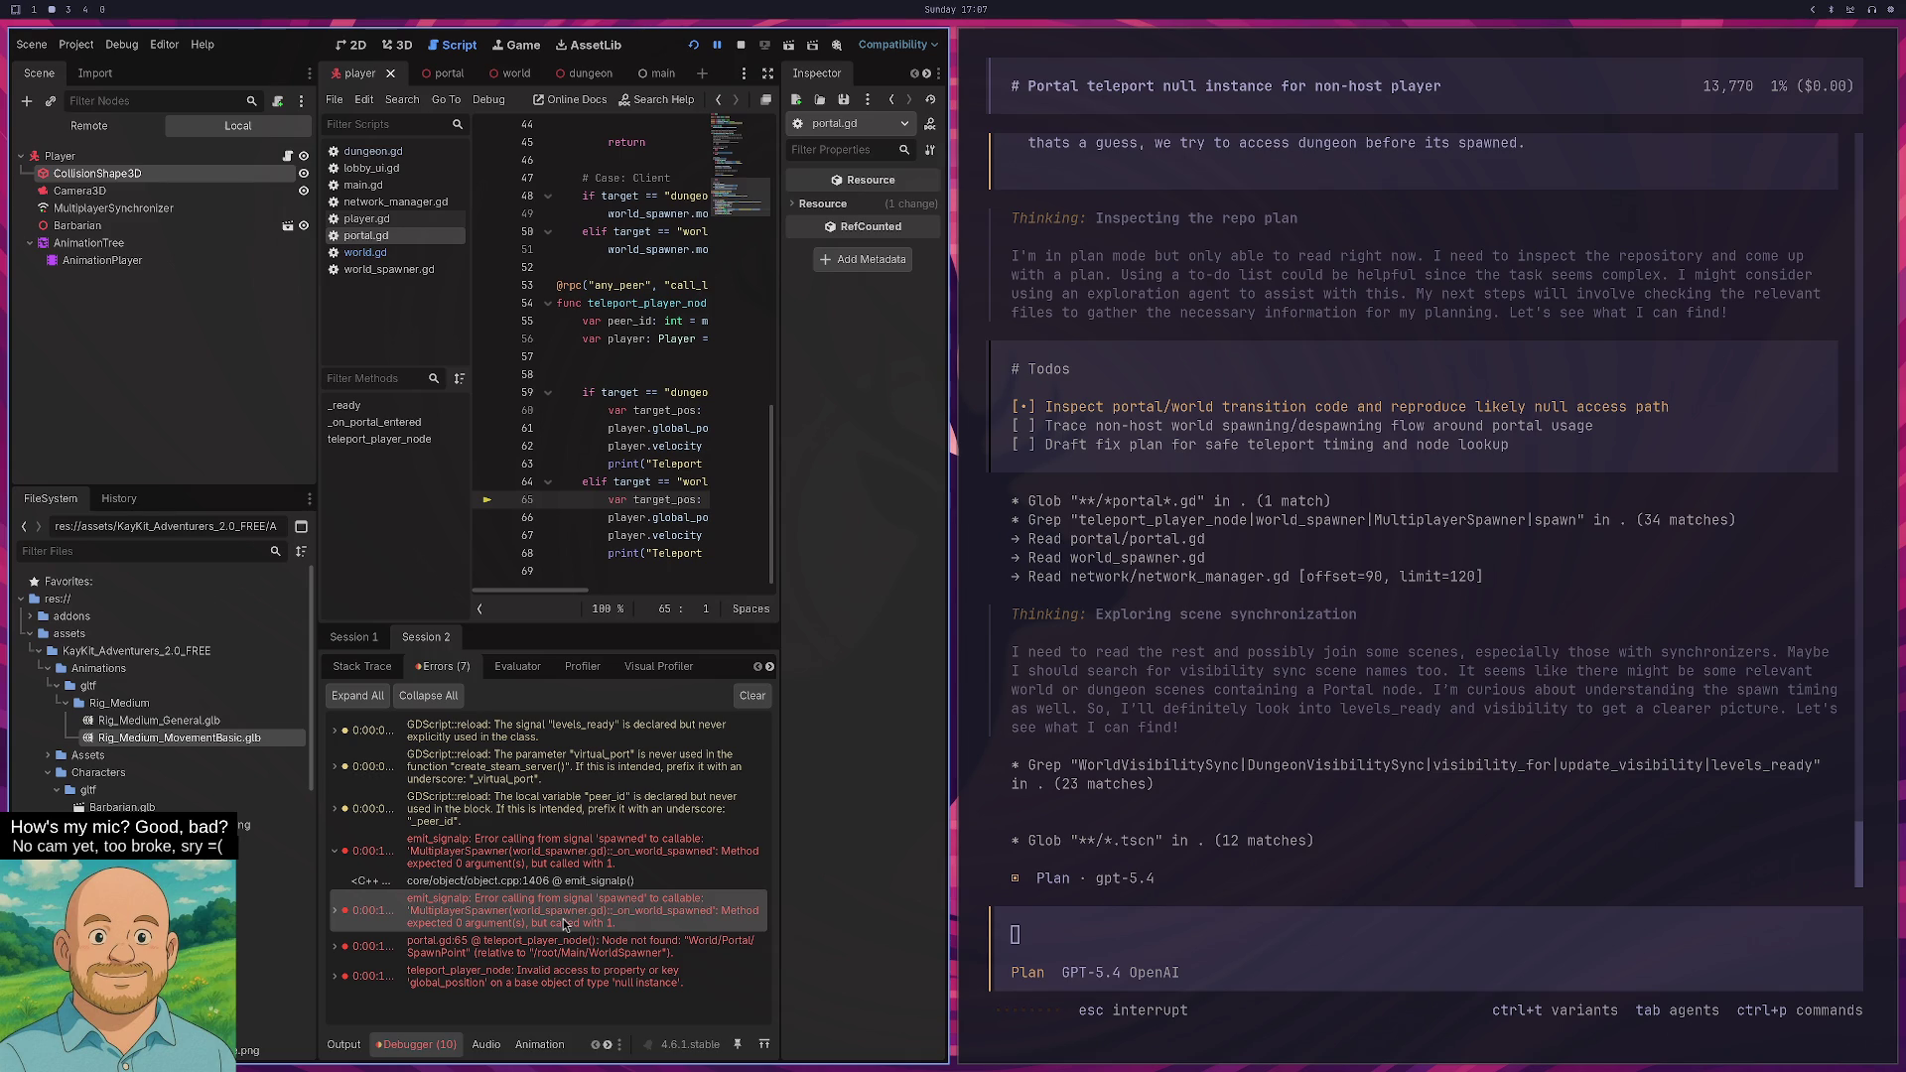
{"action": "left_click", "coordinate": [584, 860]}
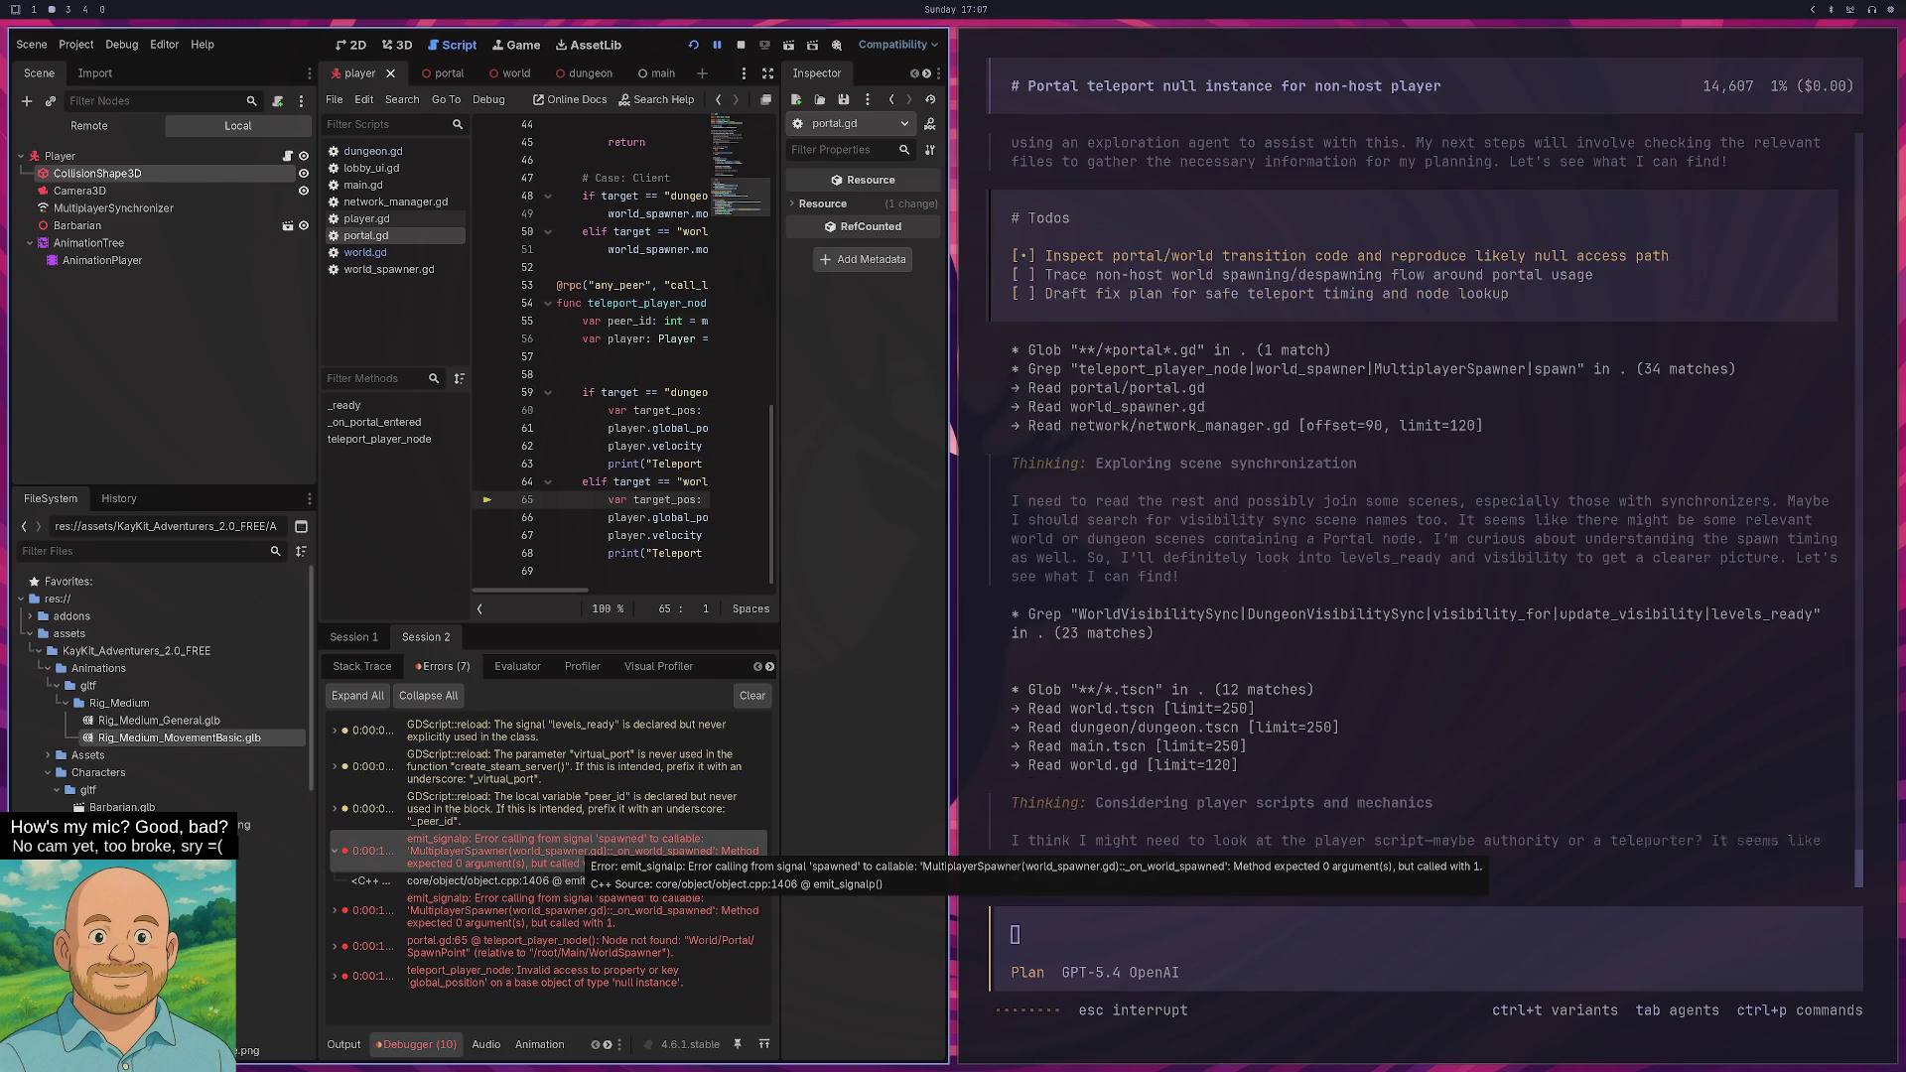
- Cycle through the workspaces and end on the OBS and Twitch workspace
{"action": "key", "text": "super+5"}
{"action": "key", "text": "super+3"}
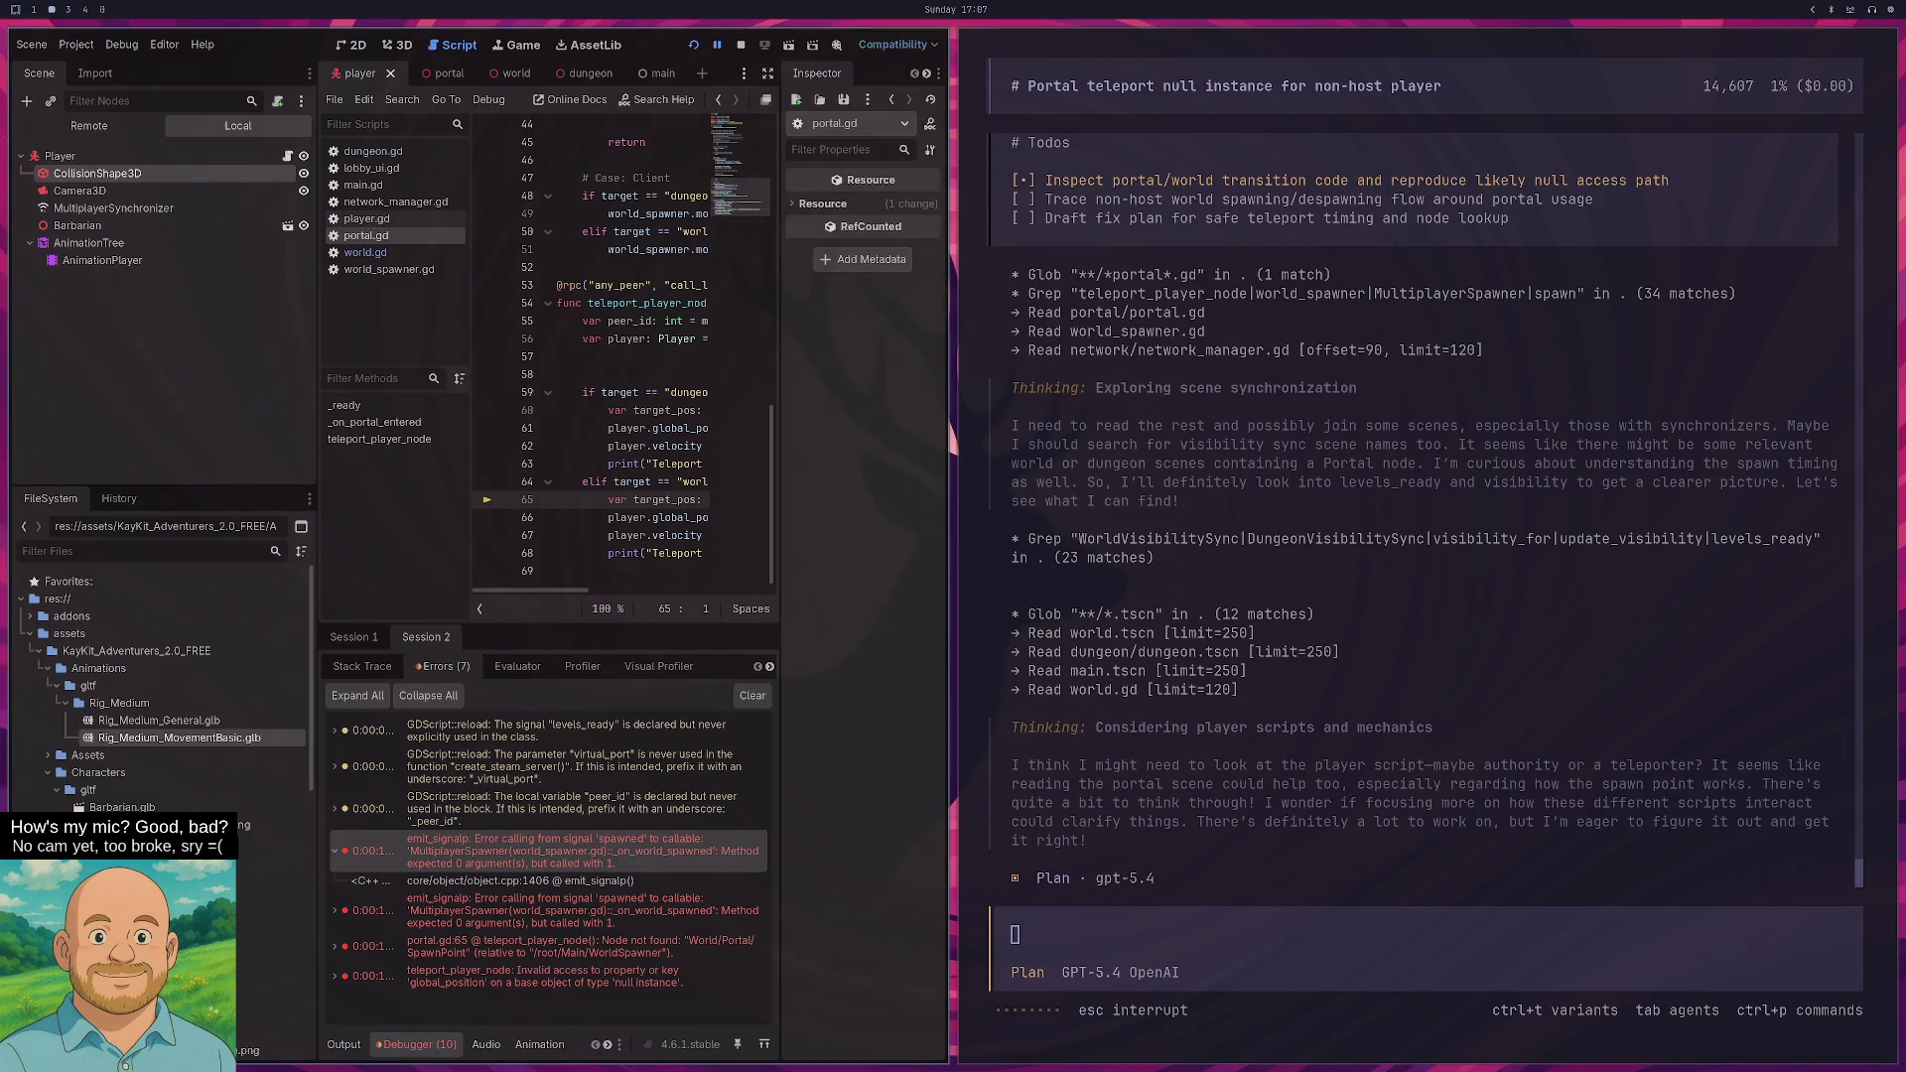
{"action": "key", "text": "super+2"}
{"action": "key", "text": "super+4"}
{"action": "key", "text": "super+5"}
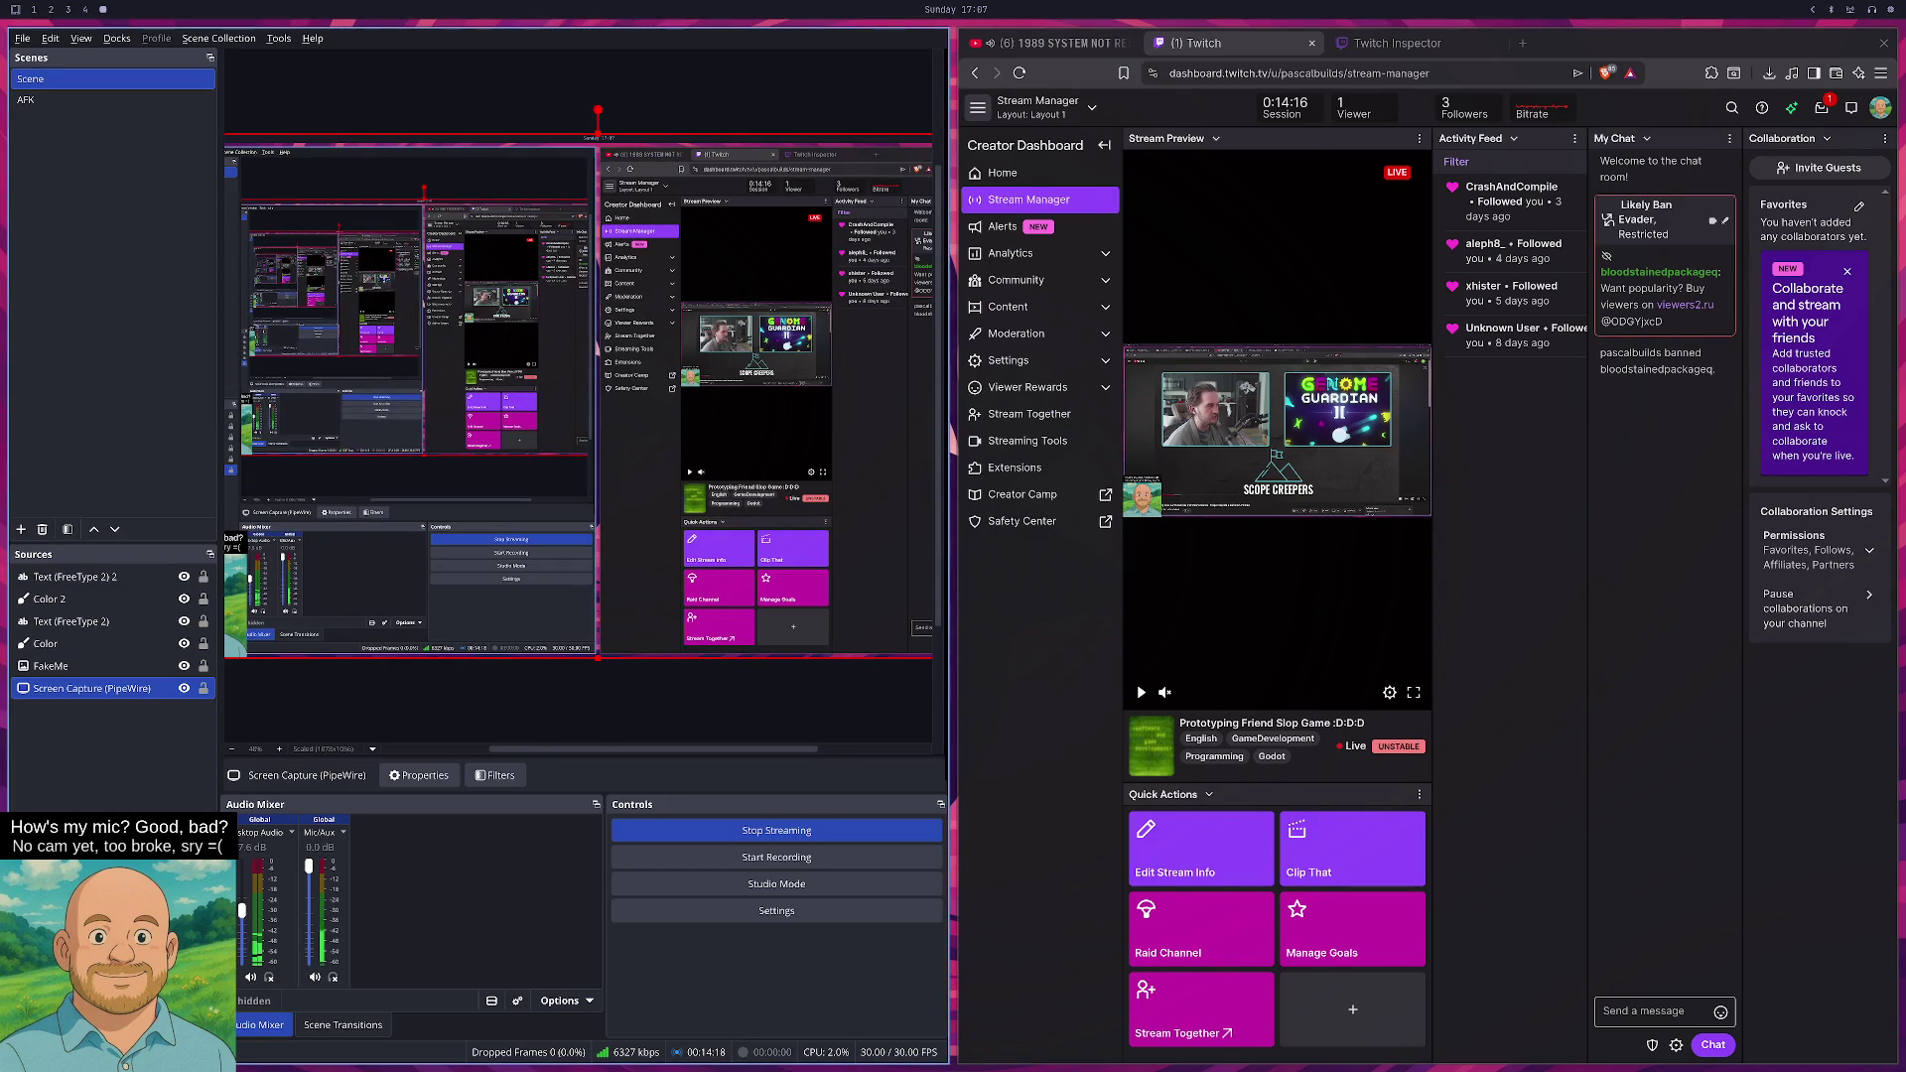
- Mute the microphone and return to the Godot and opencode workspace
{"action": "key", "text": "XF86AudioMicMute"}
{"action": "key", "text": "super+2"}
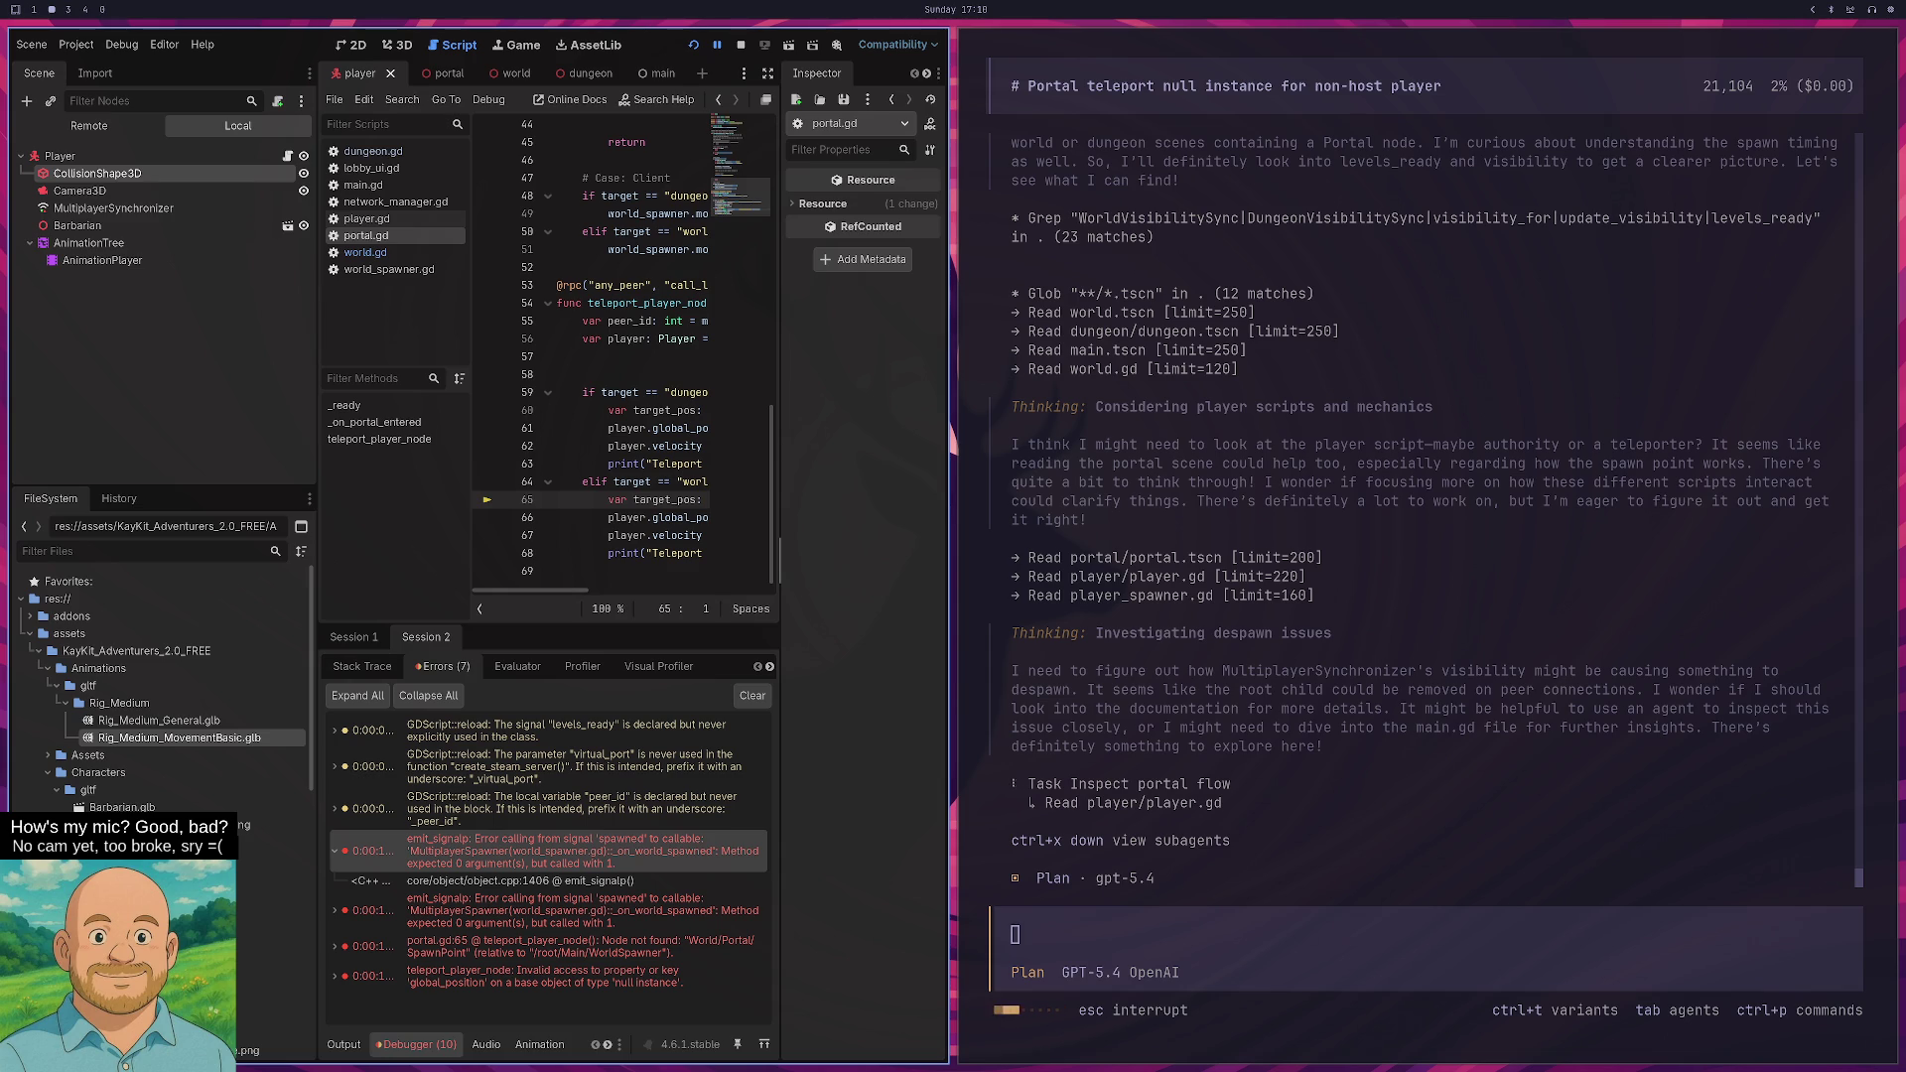
- Delete Player's CollisionShape3D node, focus the opencode prompt, and switch to the YouTube browser
{"action": "key", "text": "Delete"}
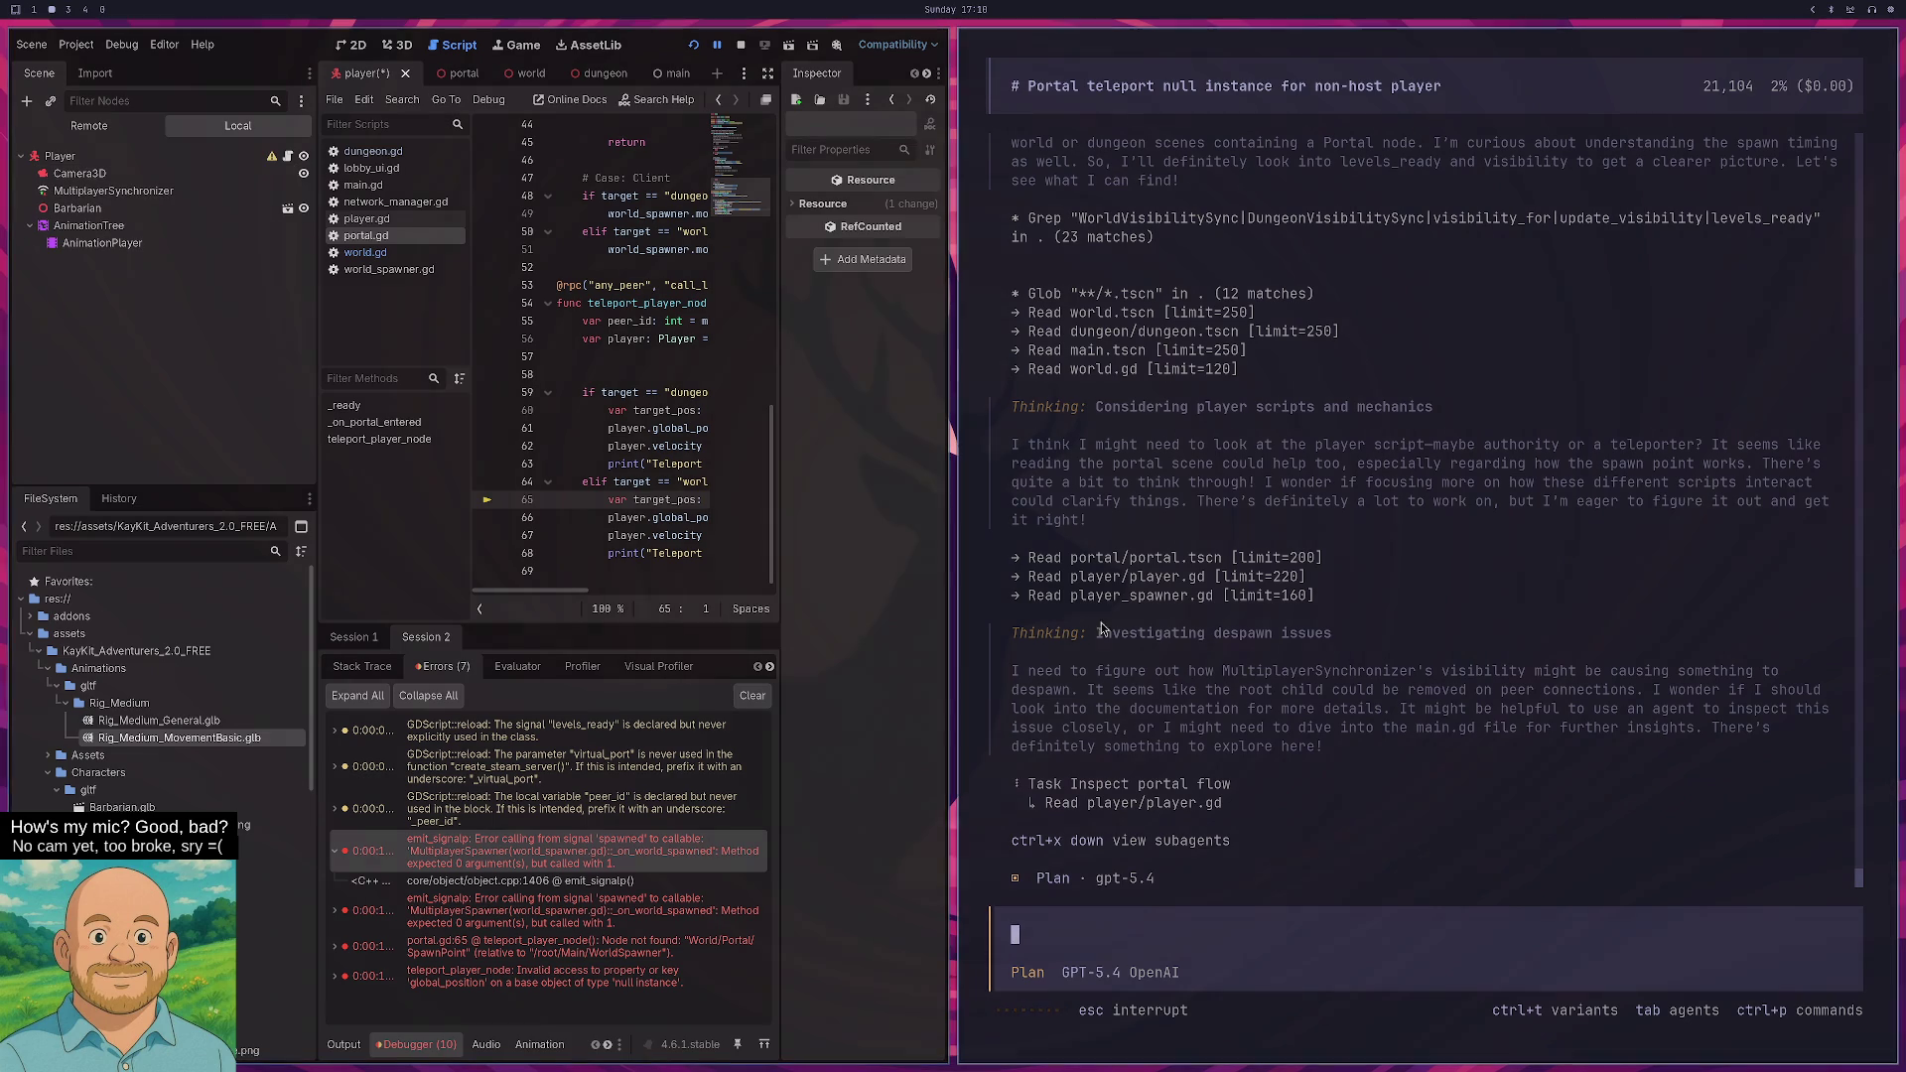
{"action": "left_click", "coordinate": [1309, 649]}
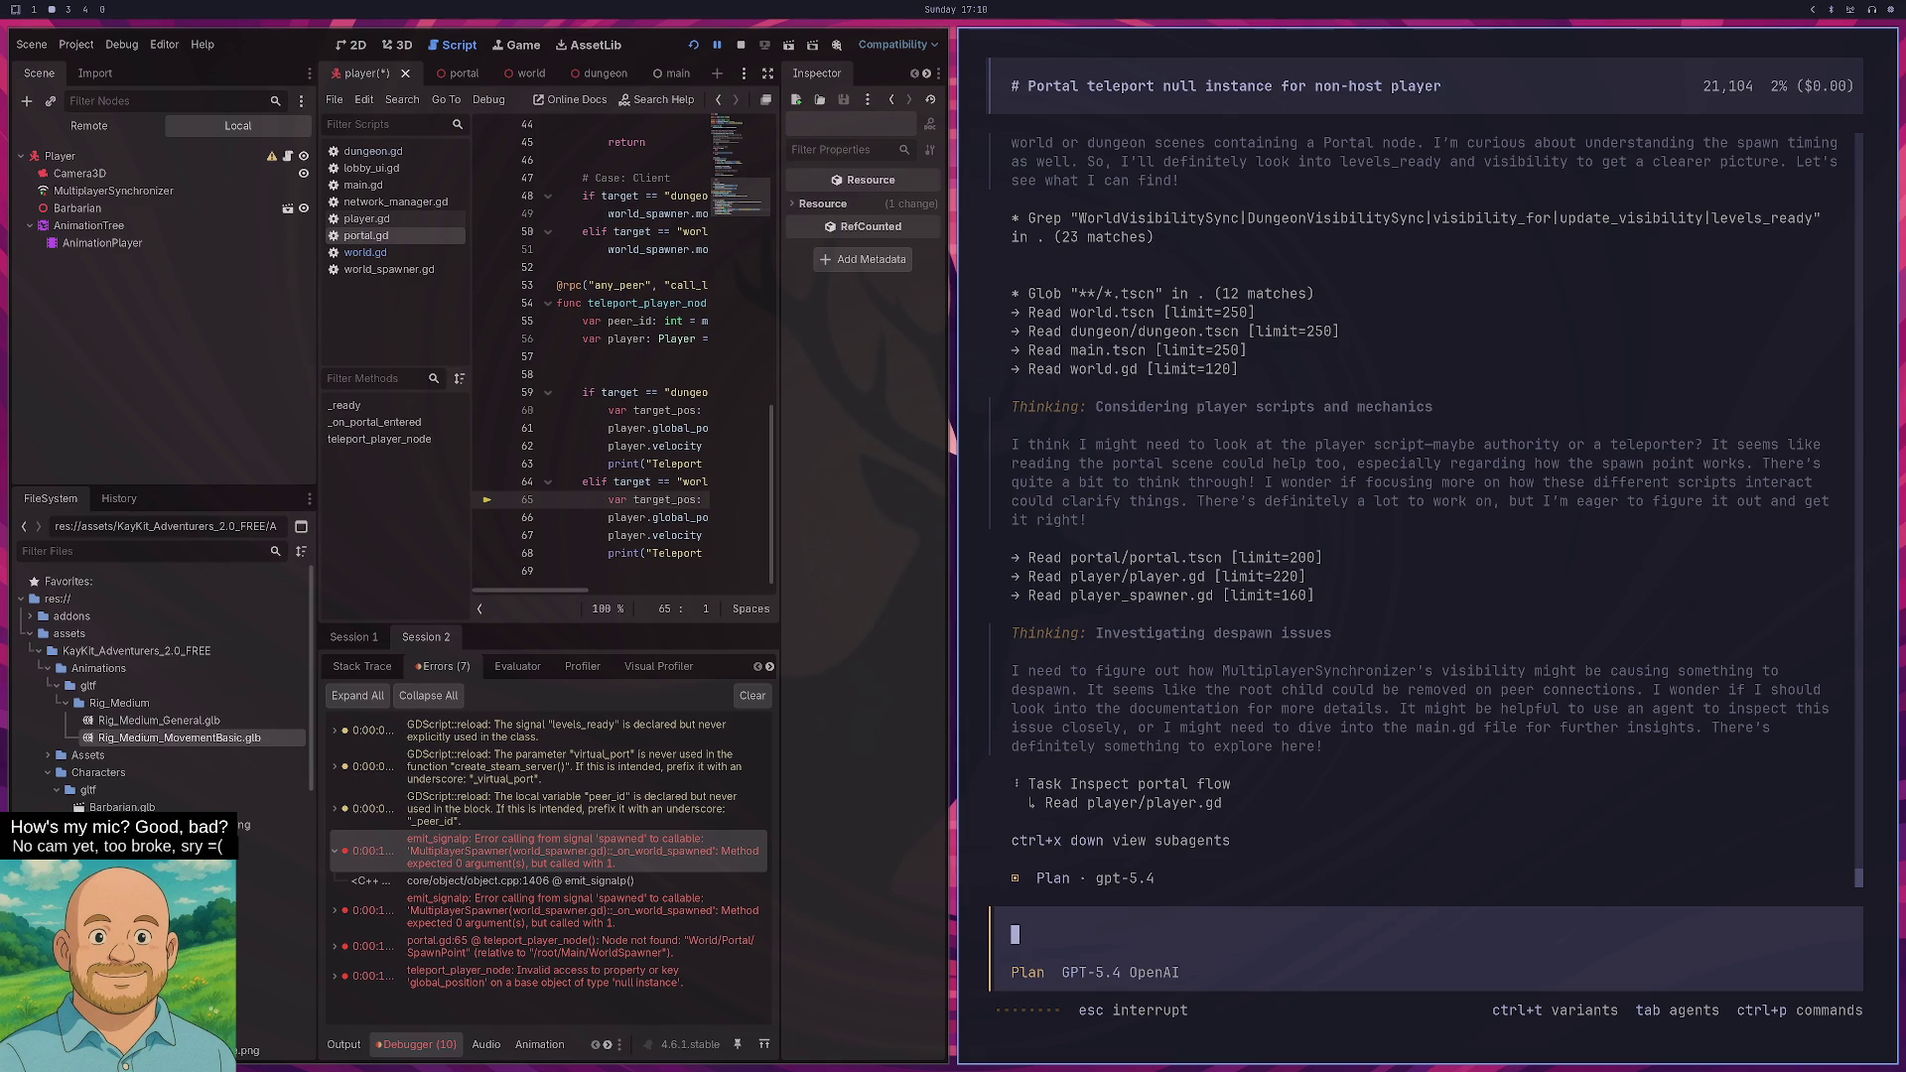
{"action": "key", "text": "super+1"}
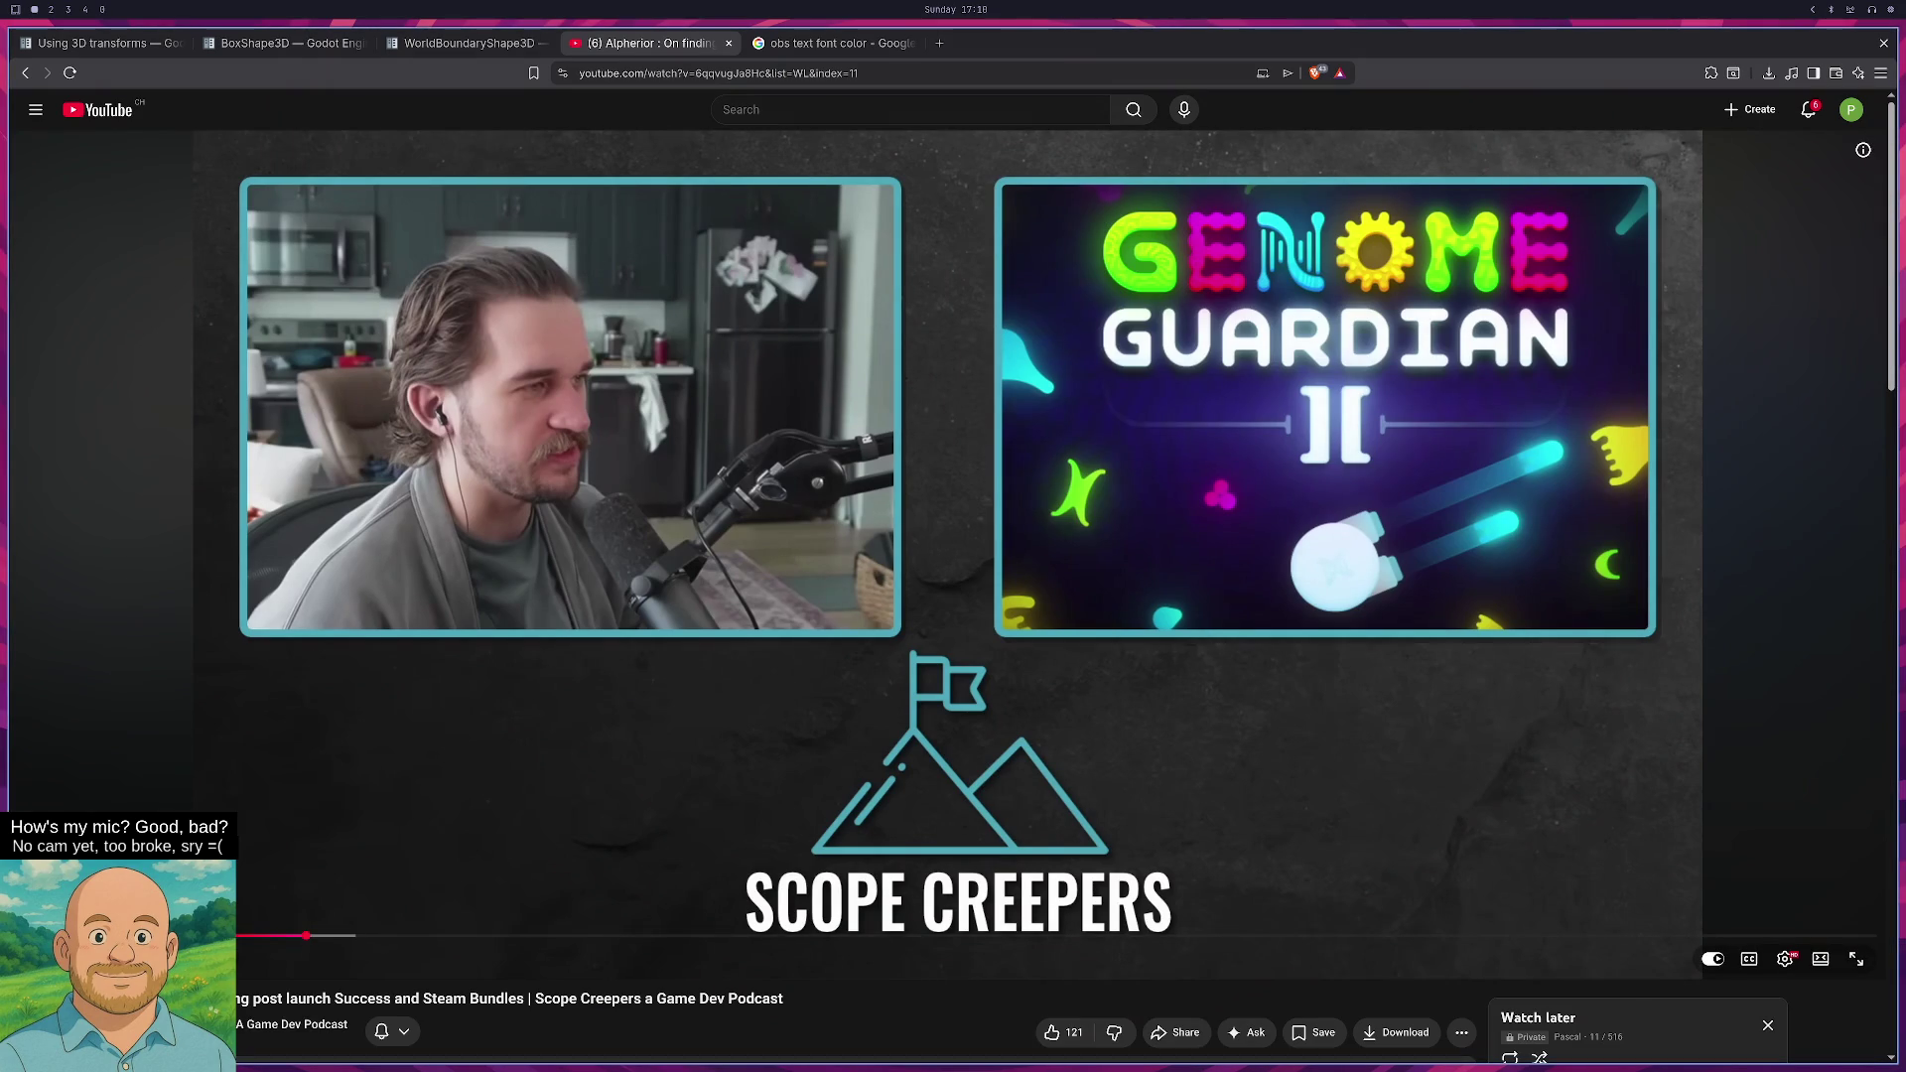
- Cycle through the Neovim, Discord, Godot and browser workspaces
{"action": "key", "text": "super+3"}
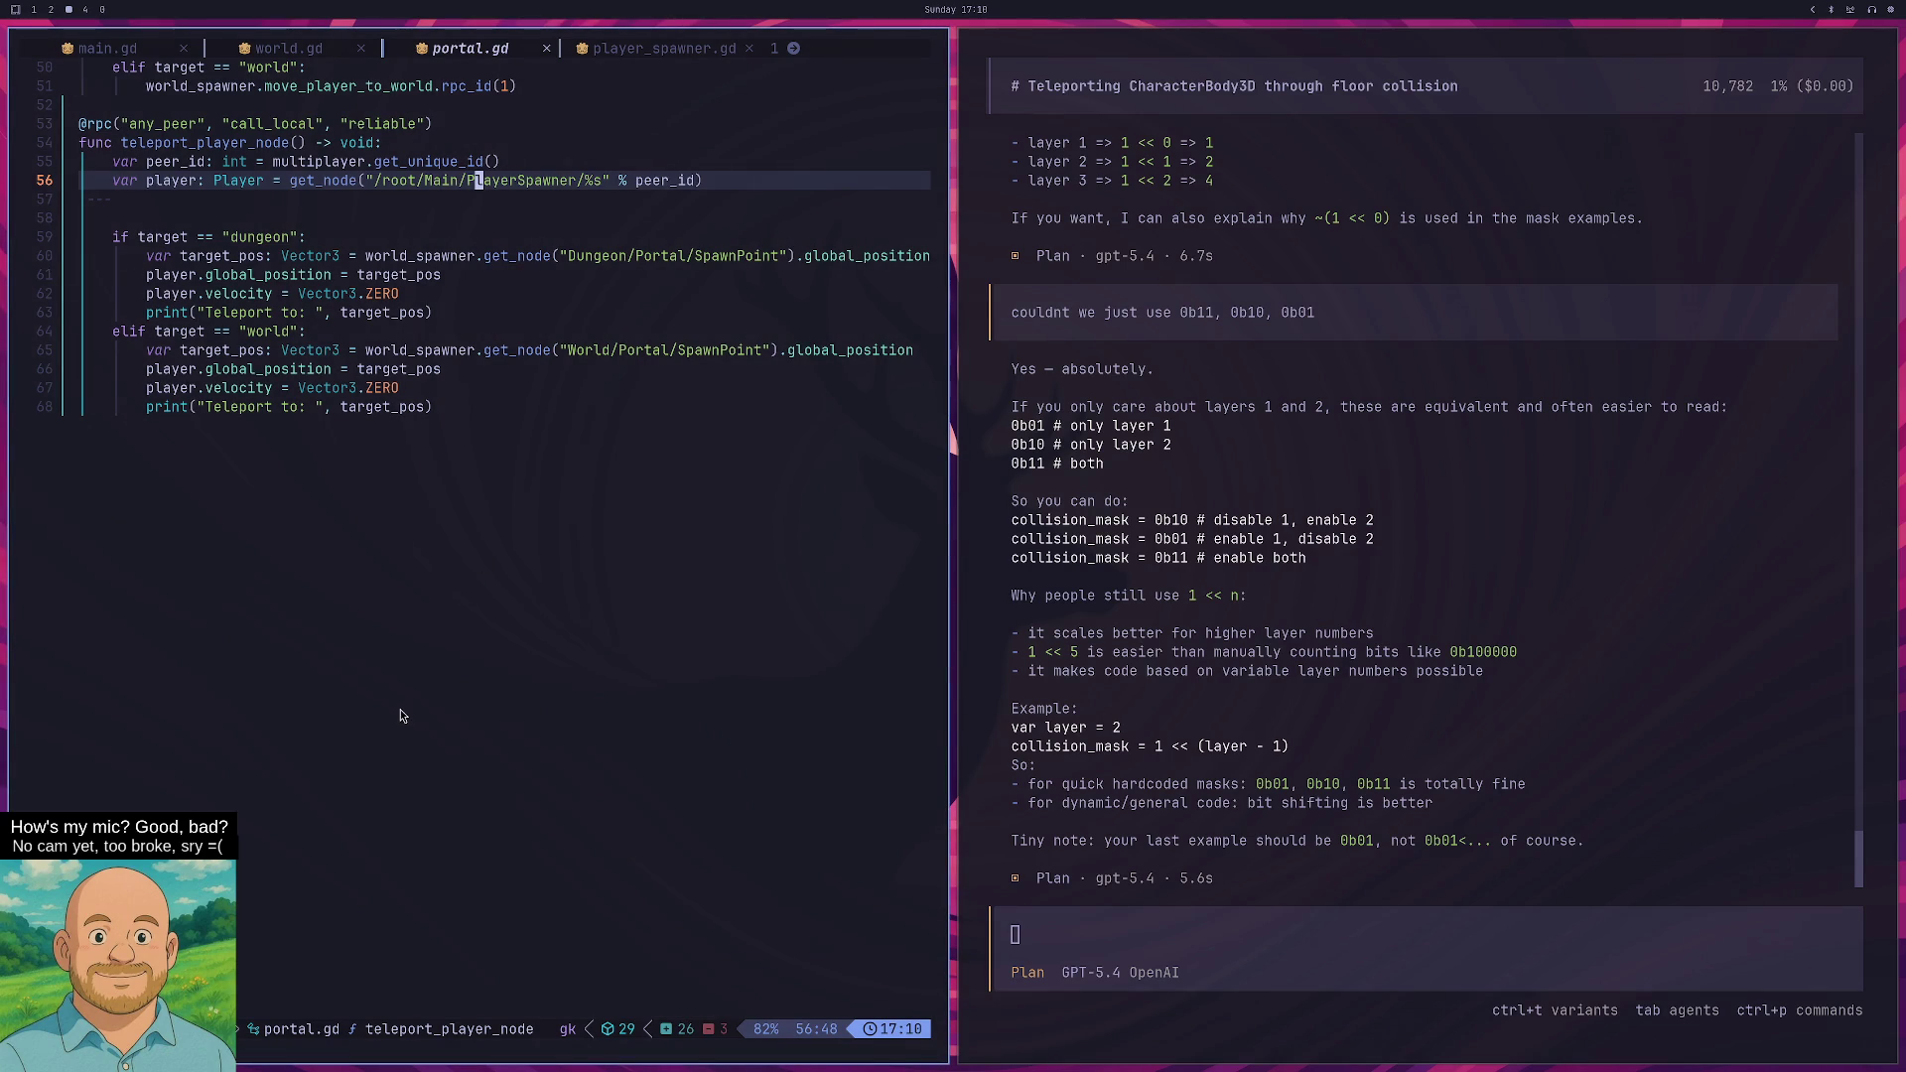
{"action": "key", "text": "super+2"}
{"action": "key", "text": "super+1"}
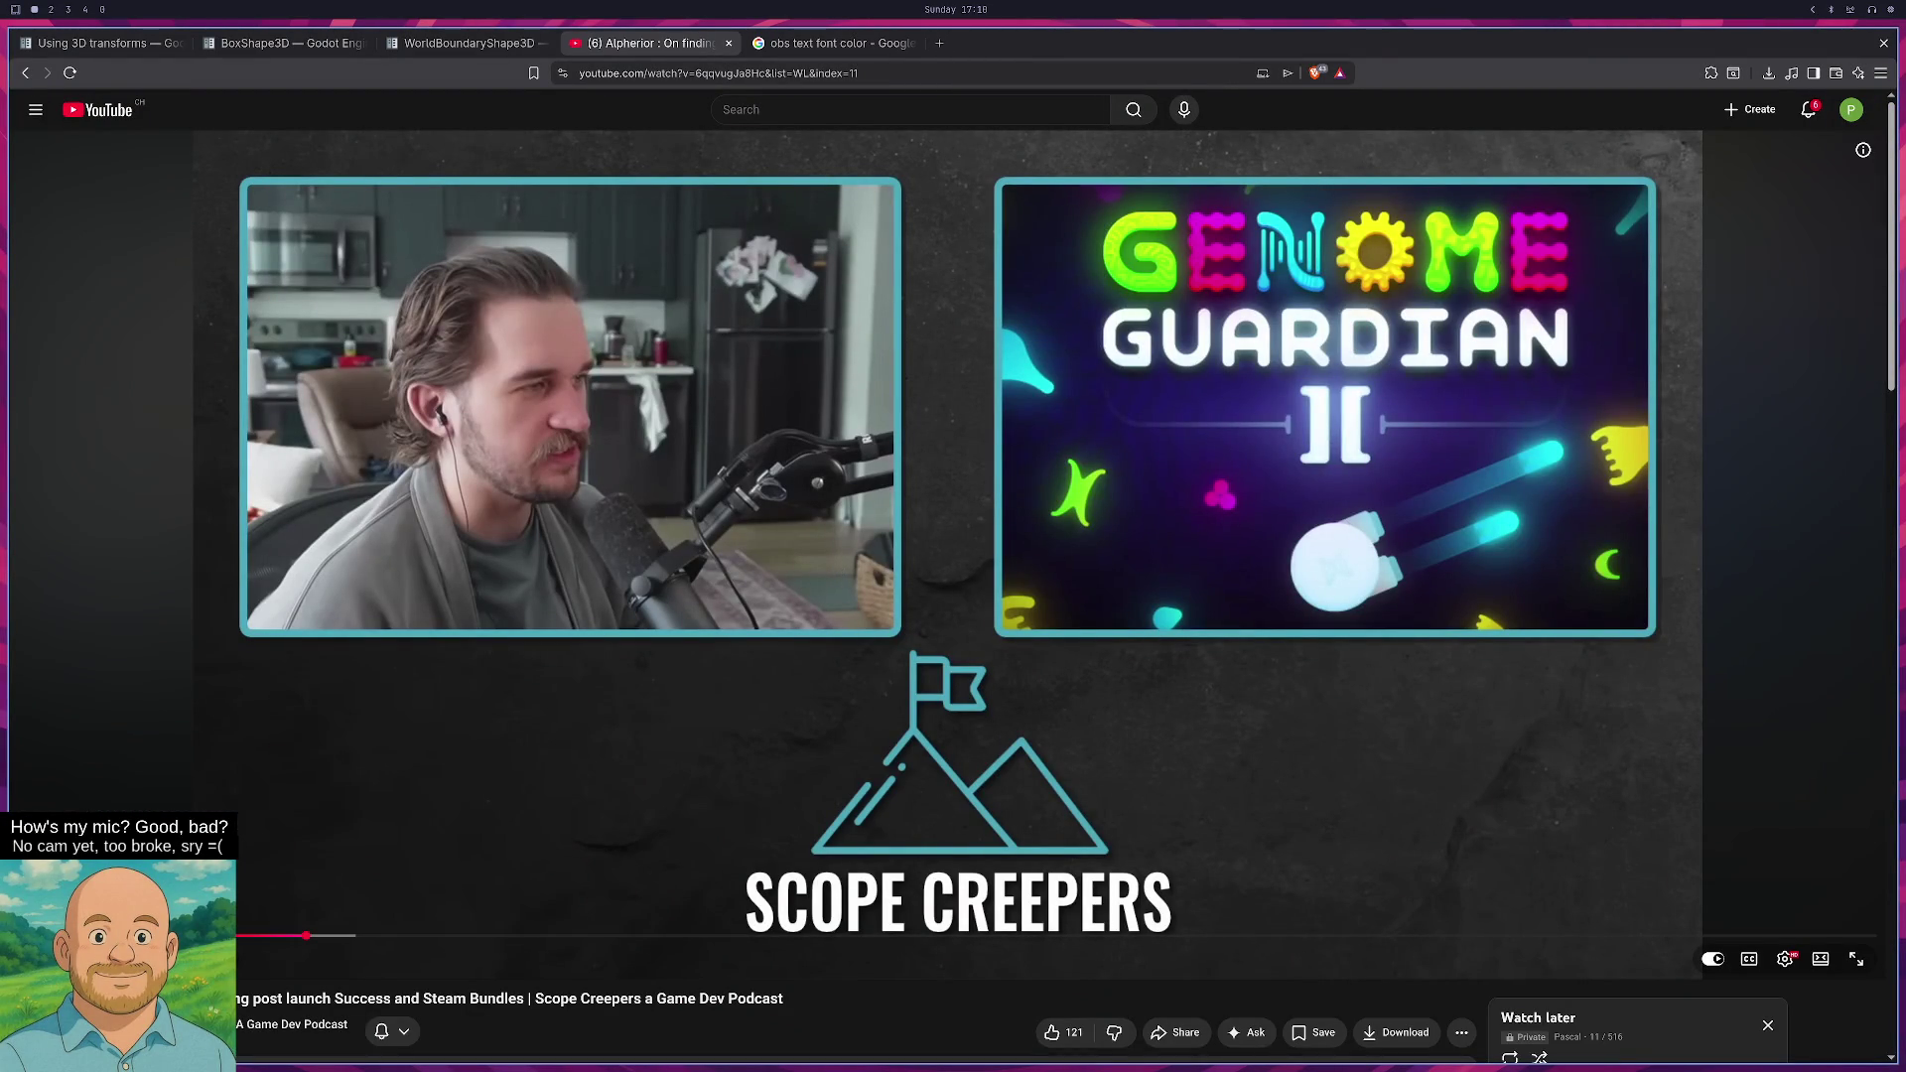
{"action": "key", "text": "super+3"}
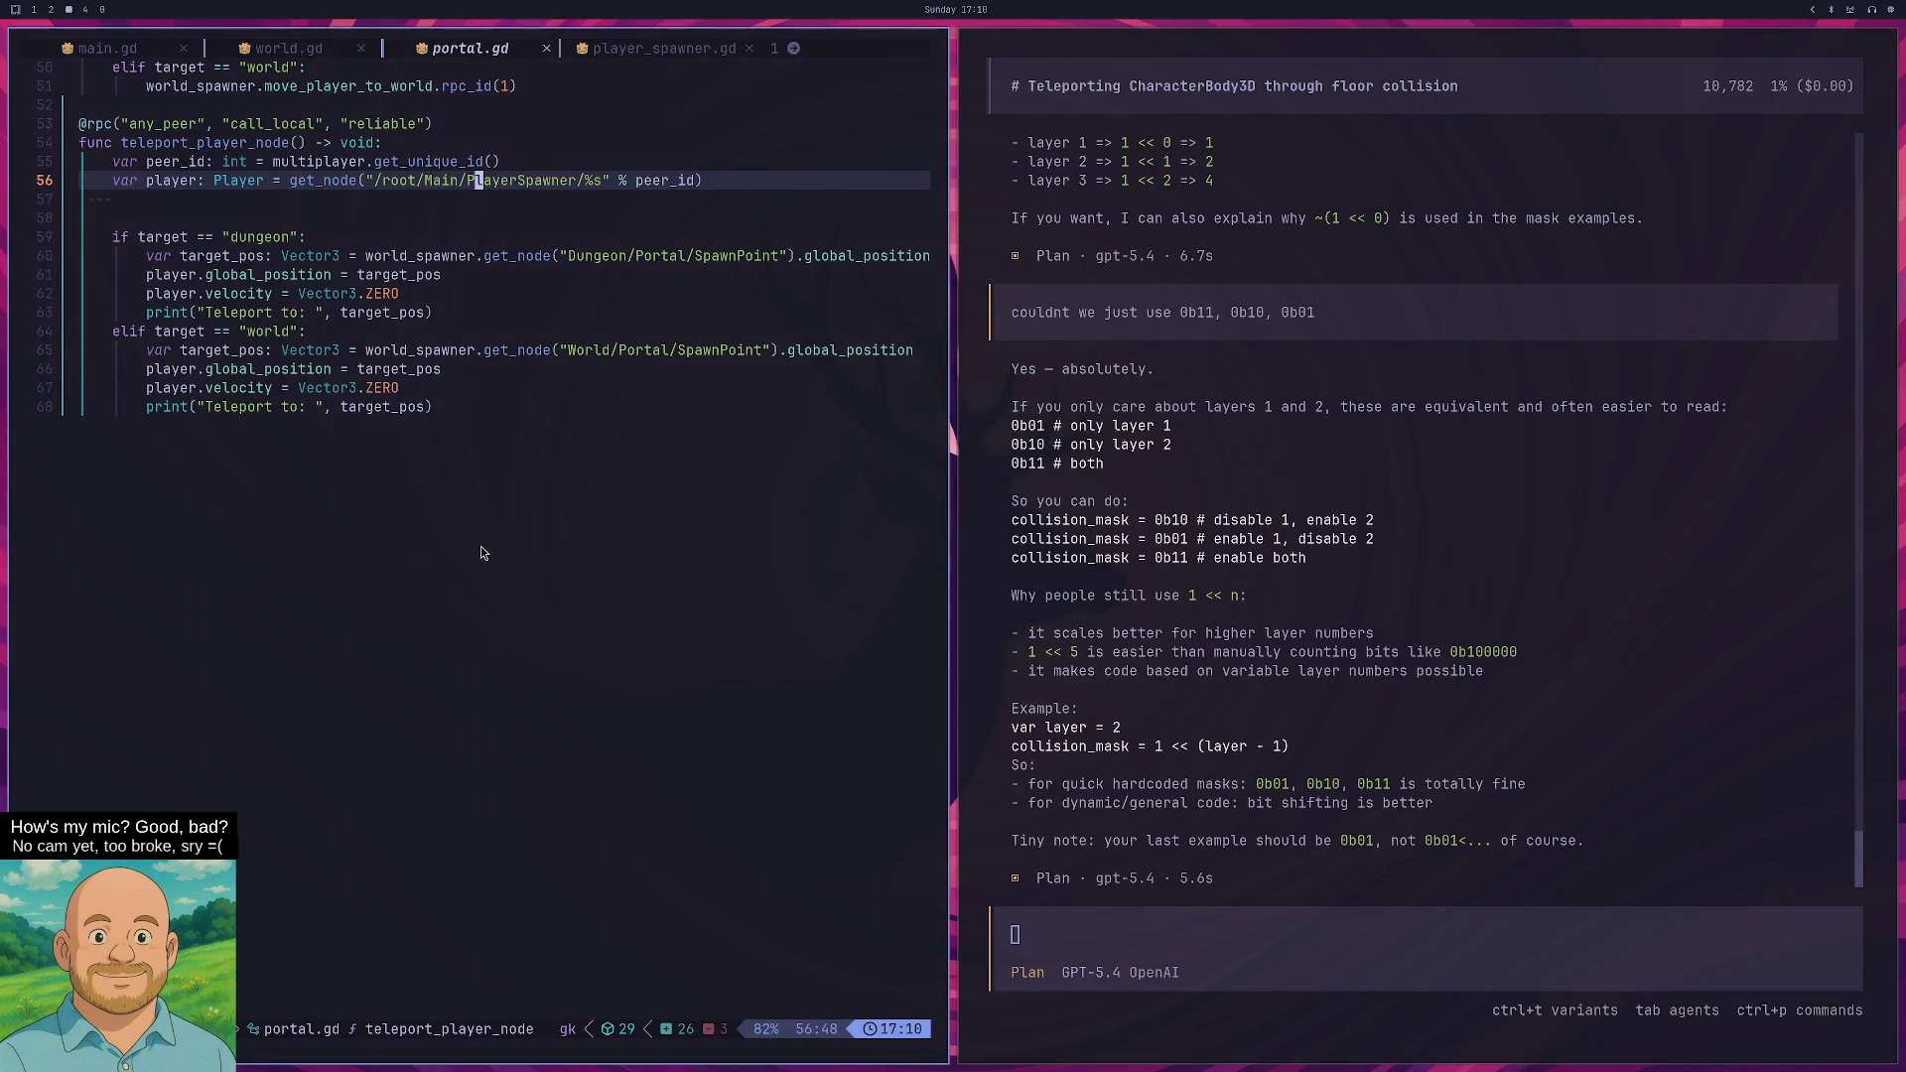
{"action": "key", "text": "super+4"}
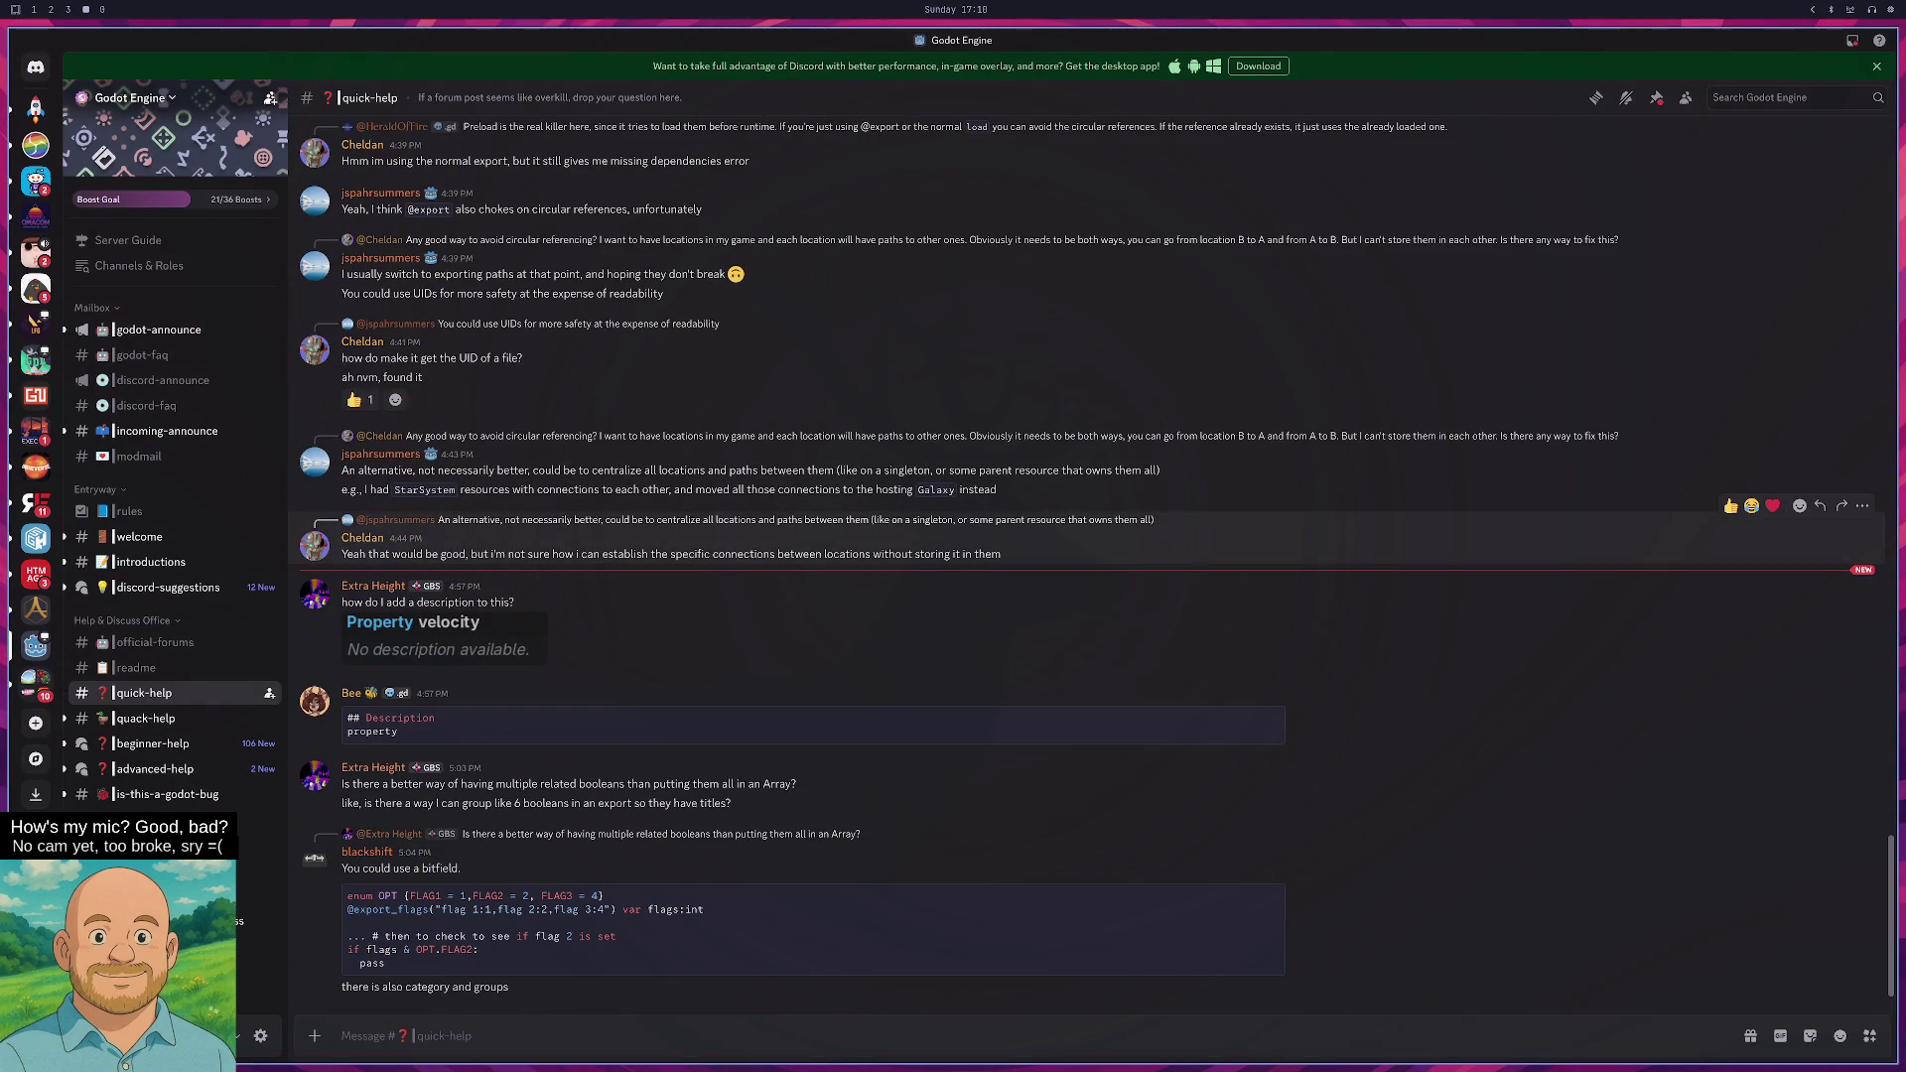
{"action": "key", "text": "super+3"}
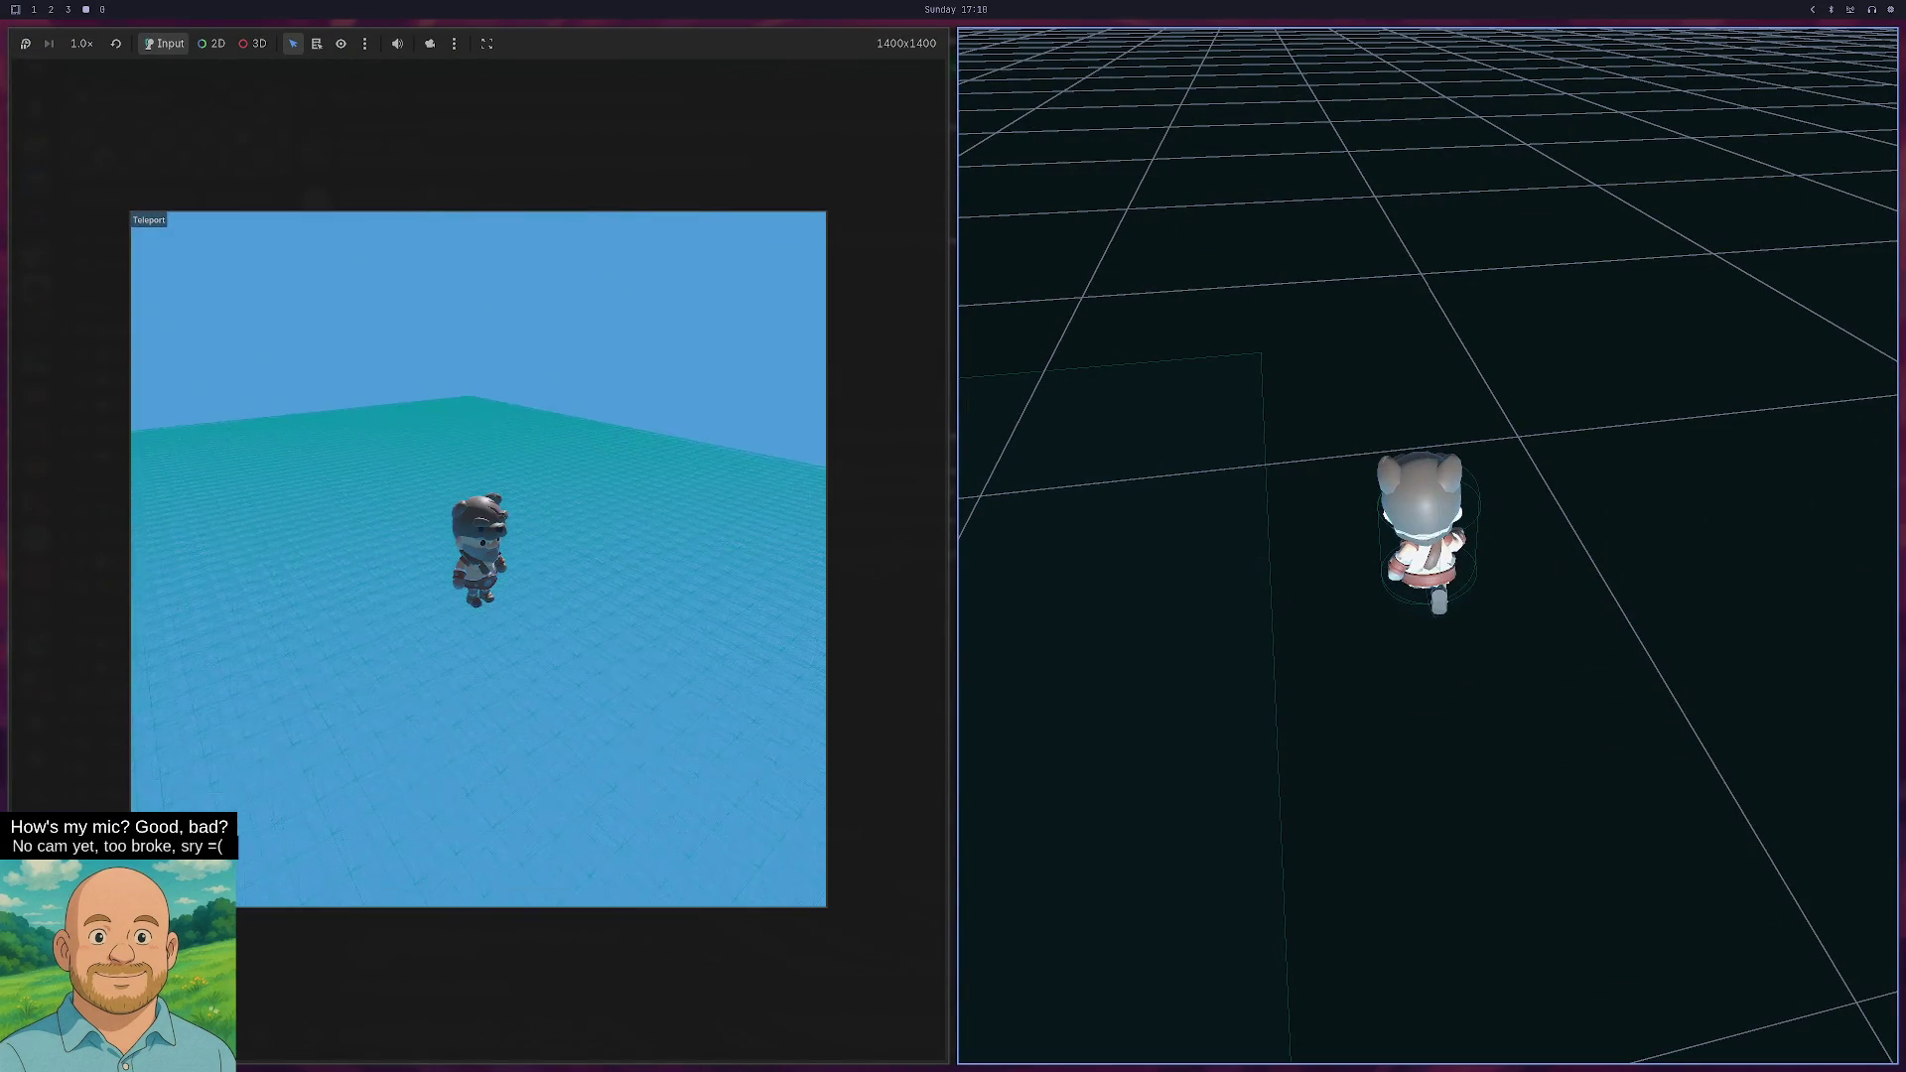
{"action": "key", "text": "super+4"}
{"action": "key", "text": "super+3"}
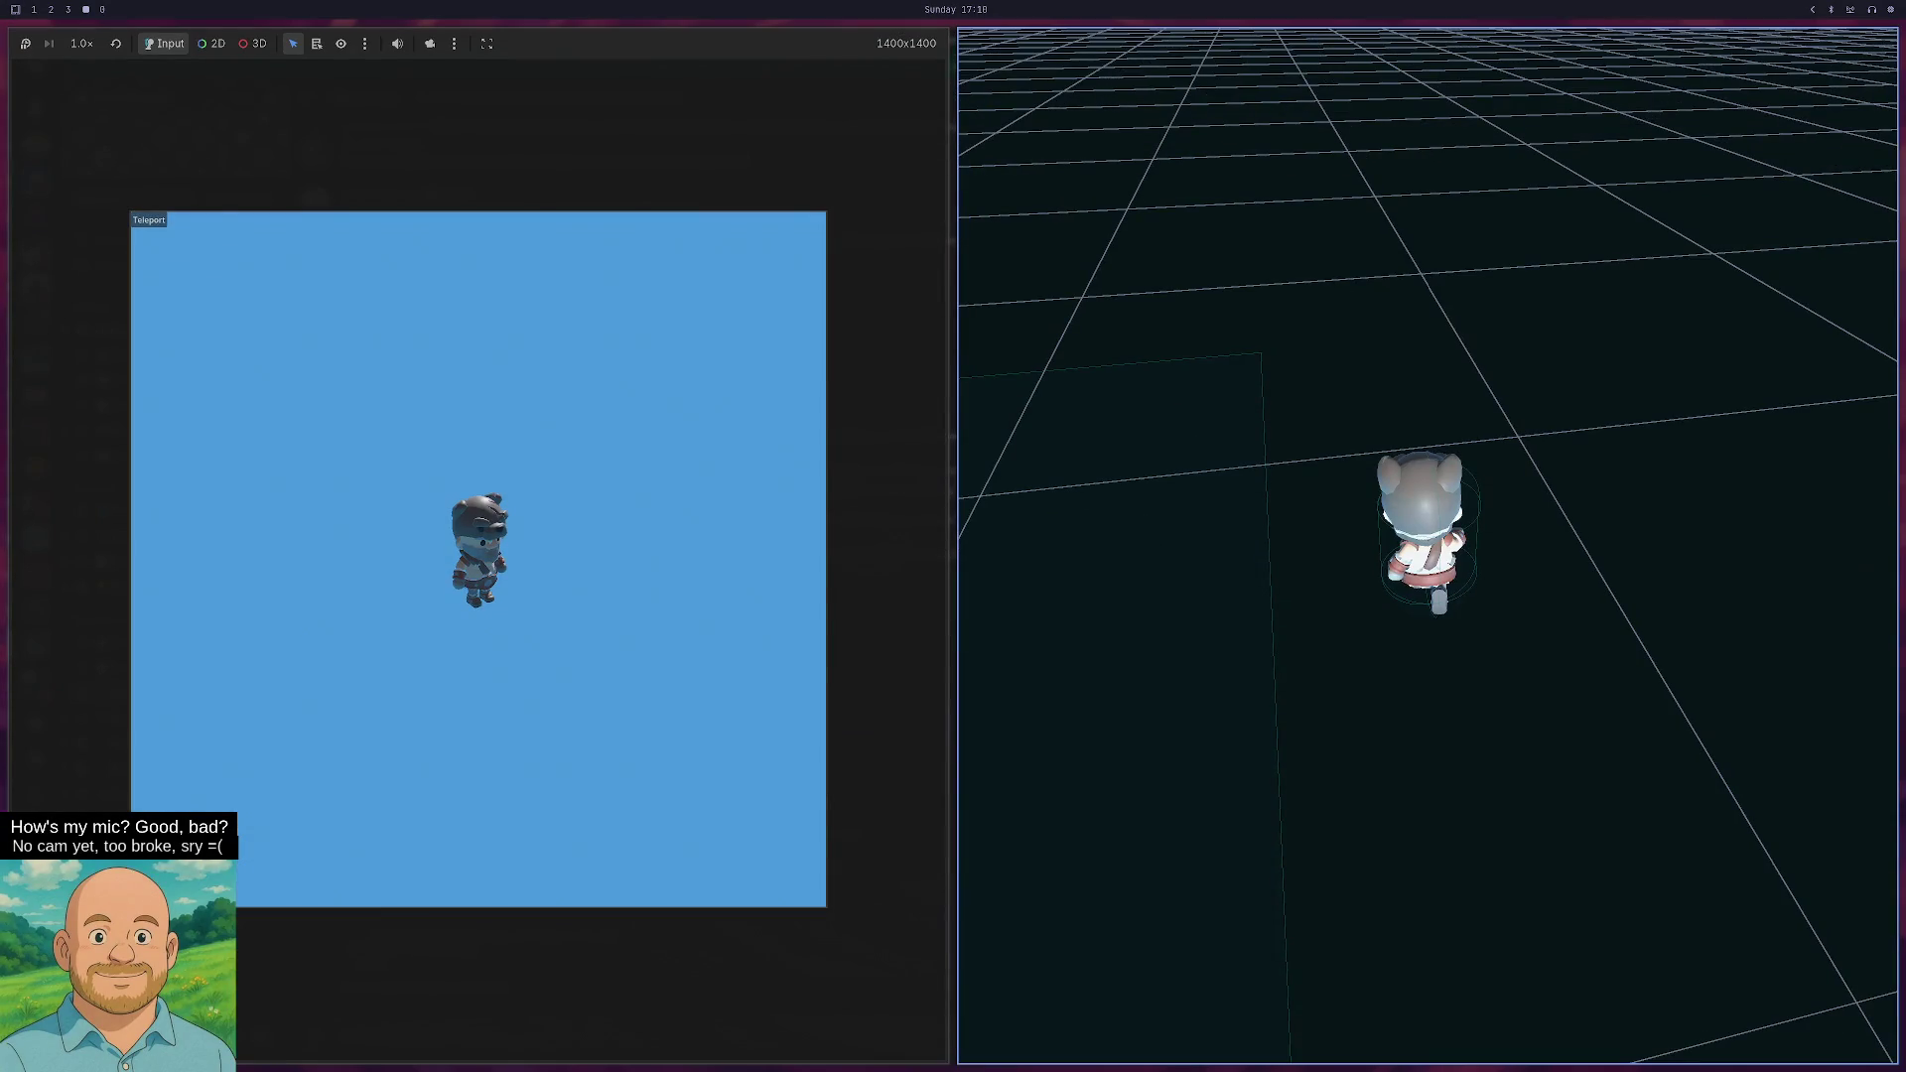
{"action": "key", "text": "super+4"}
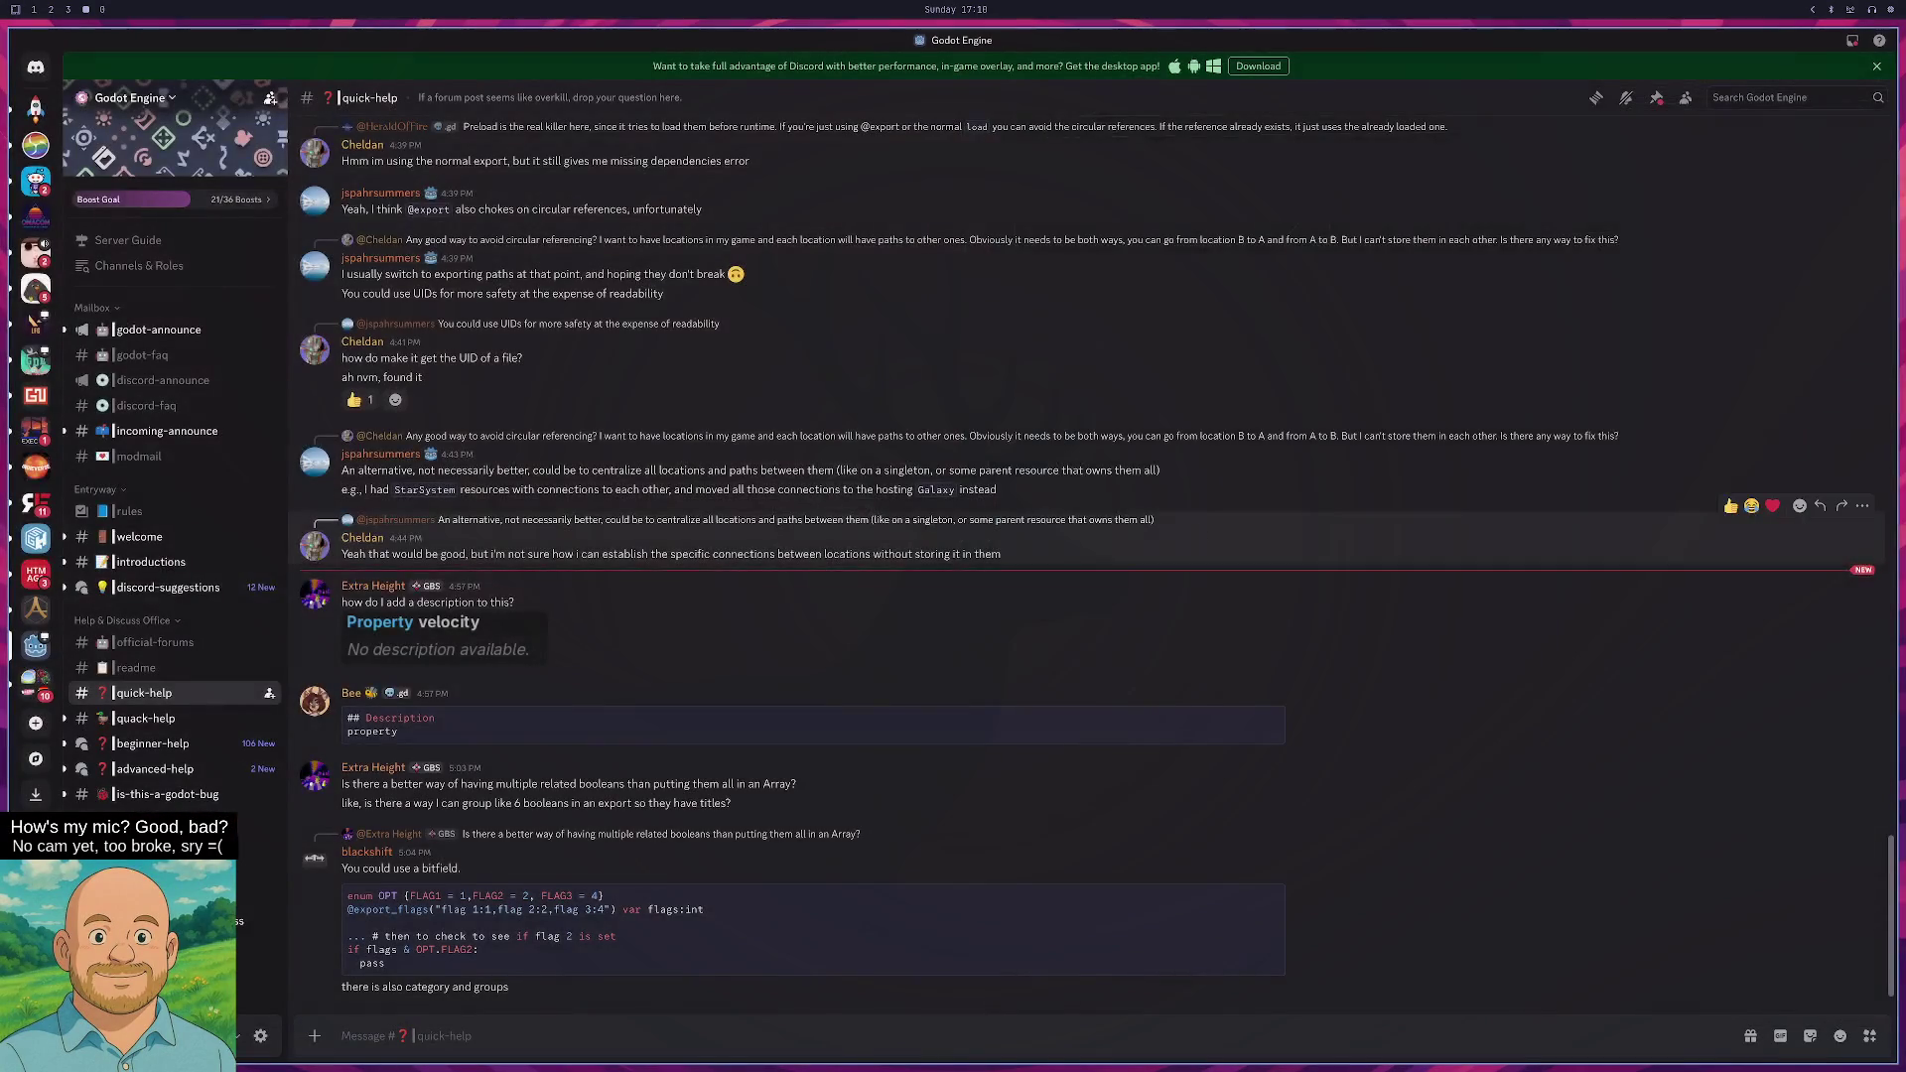
{"action": "key", "text": "super+1"}
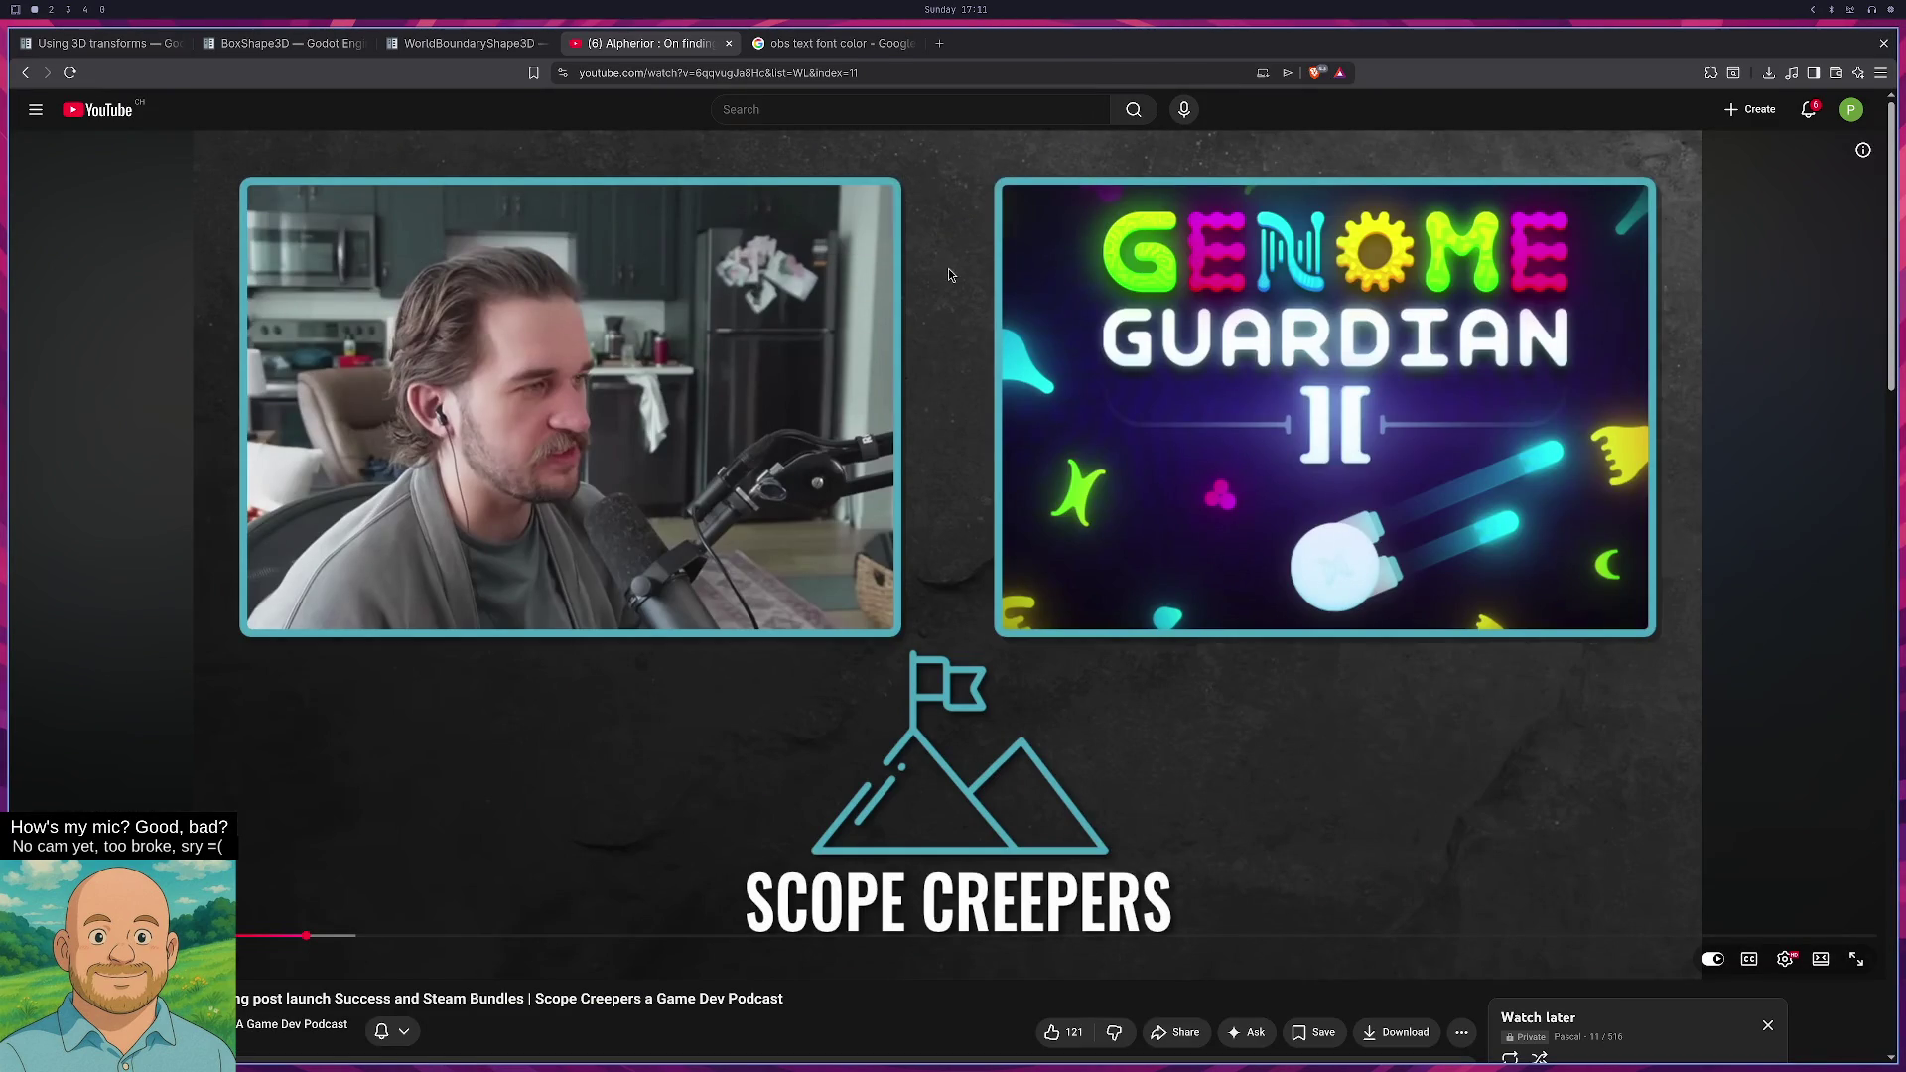
- Close the extra browser tabs and Neovim chat pane, then open Discord's /r/Twitch hangout channel
{"action": "key", "text": "ctrl+w"}
{"action": "key", "text": "ctrl+w"}
{"action": "key", "text": "ctrl+w"}
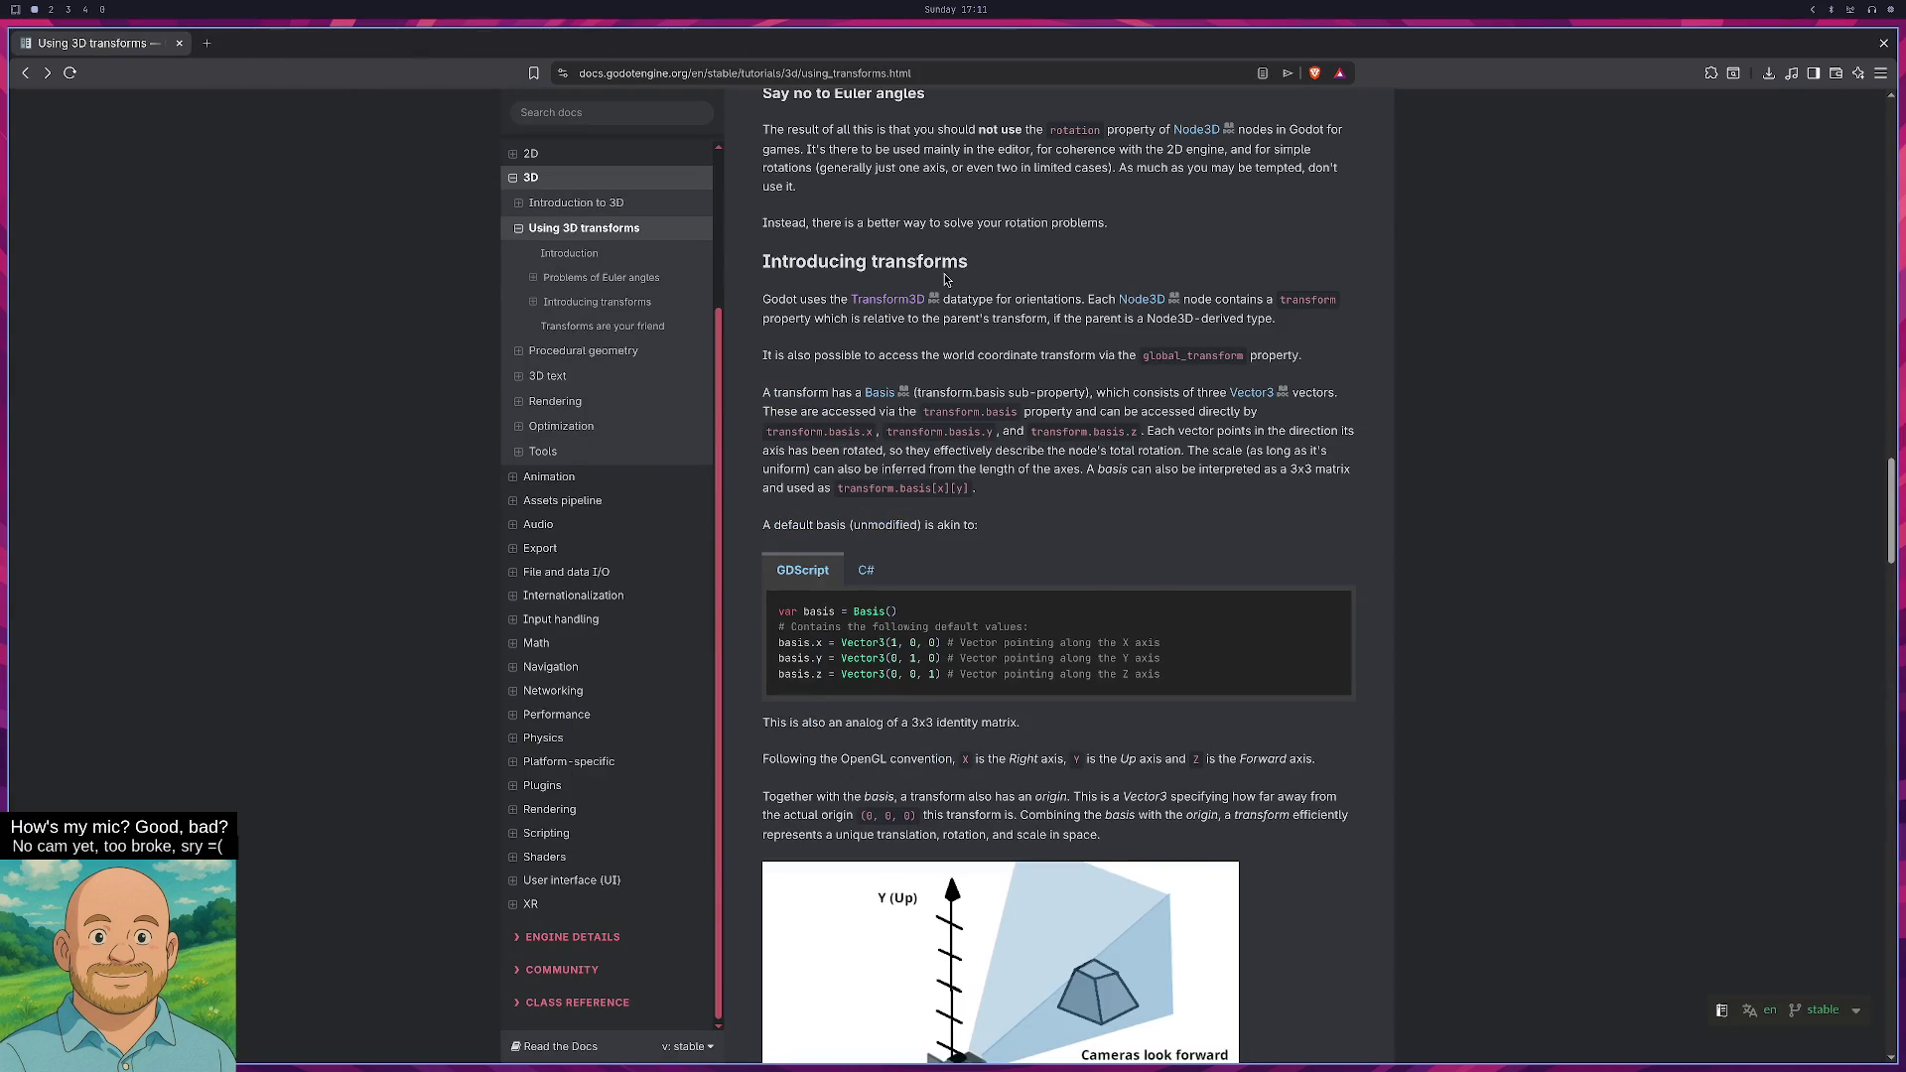
{"action": "key", "text": "super+2"}
{"action": "key", "text": "super+3"}
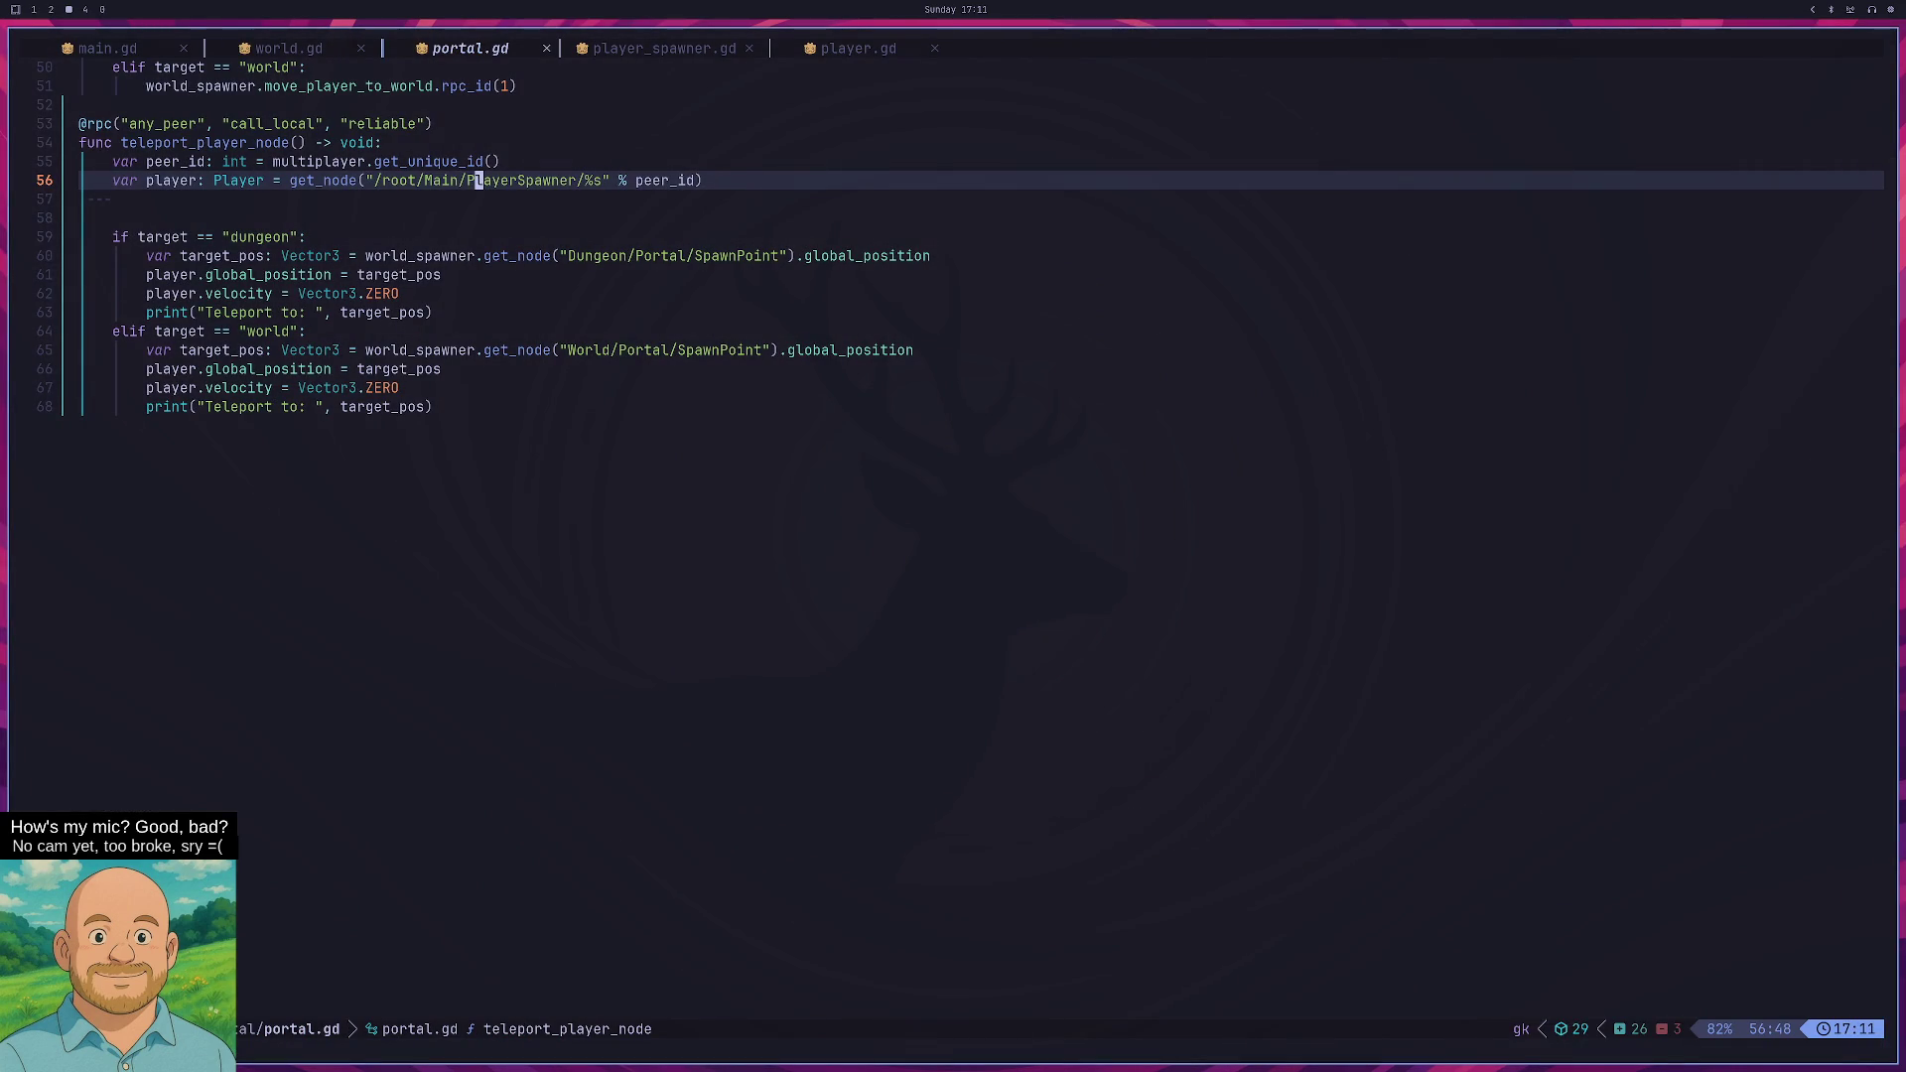
{"action": "key", "text": "super+4"}
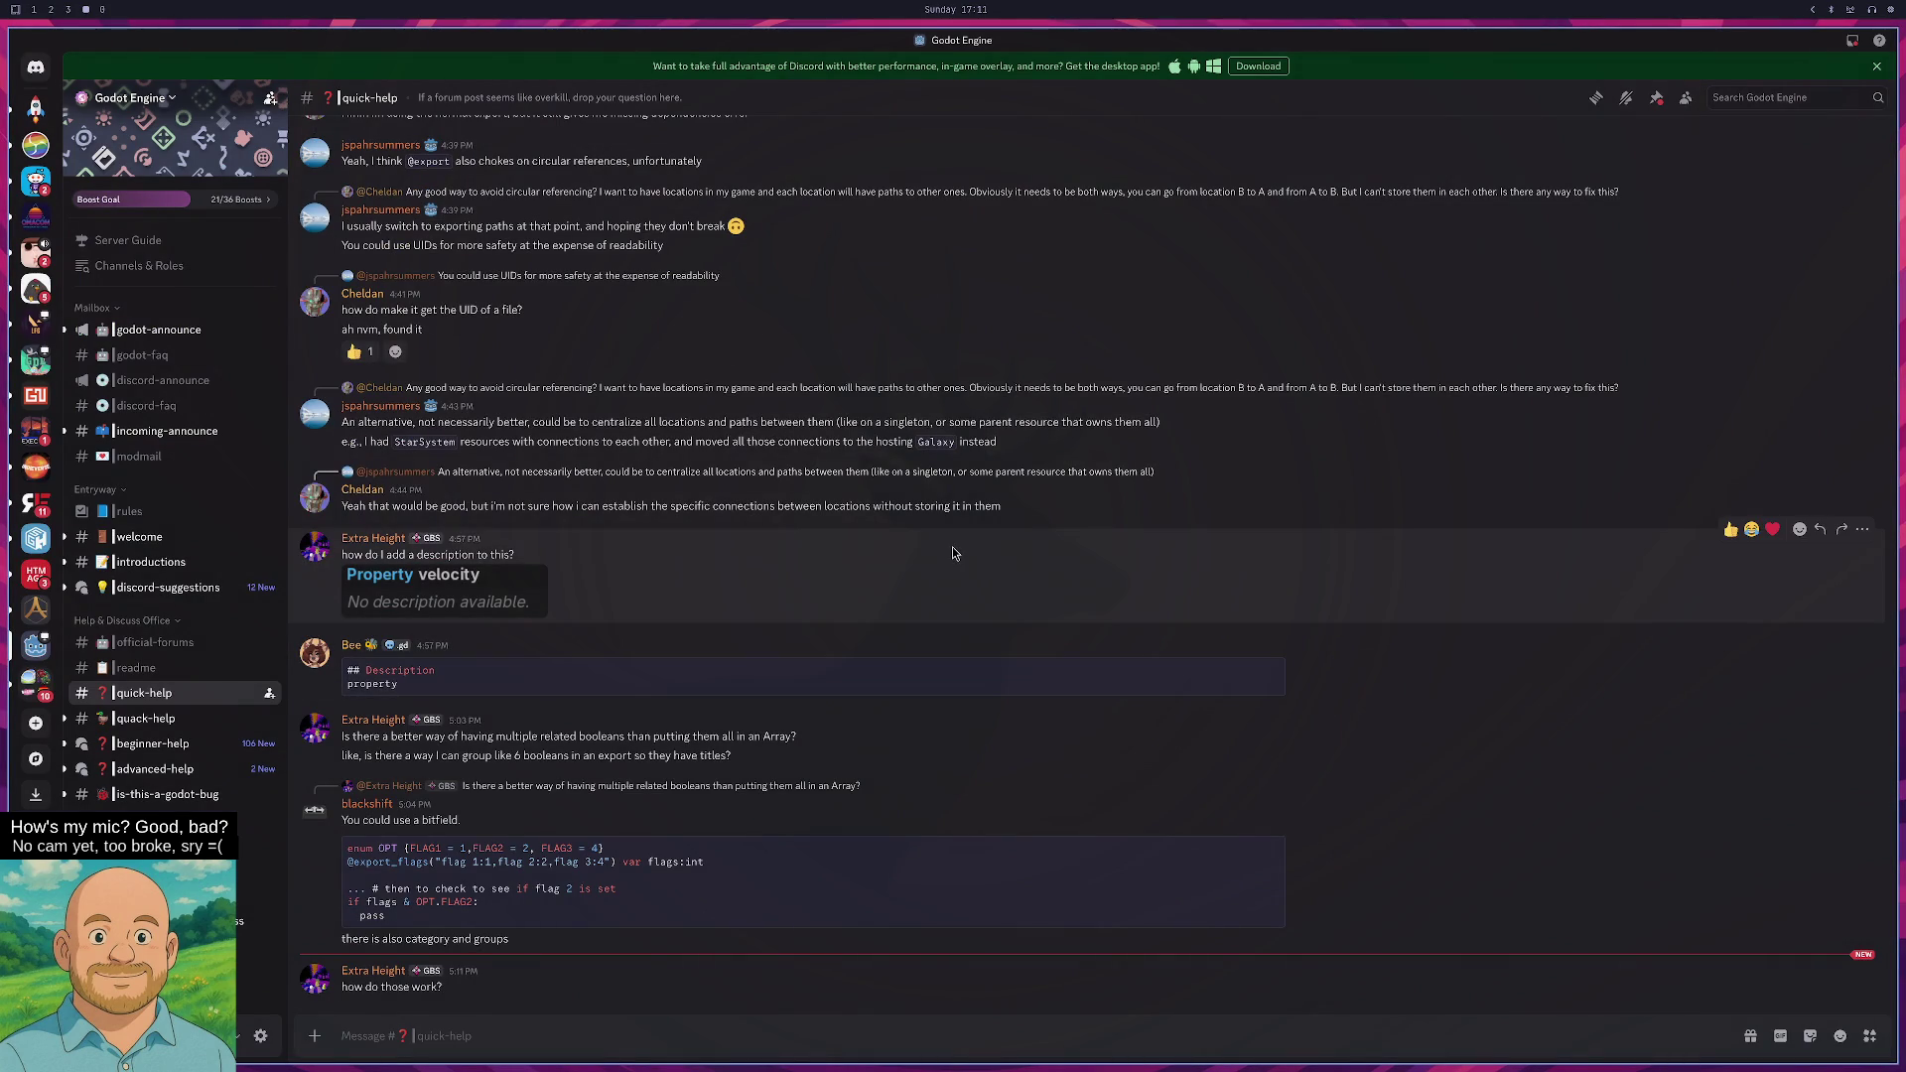
{"action": "left_click", "coordinate": [38, 185]}
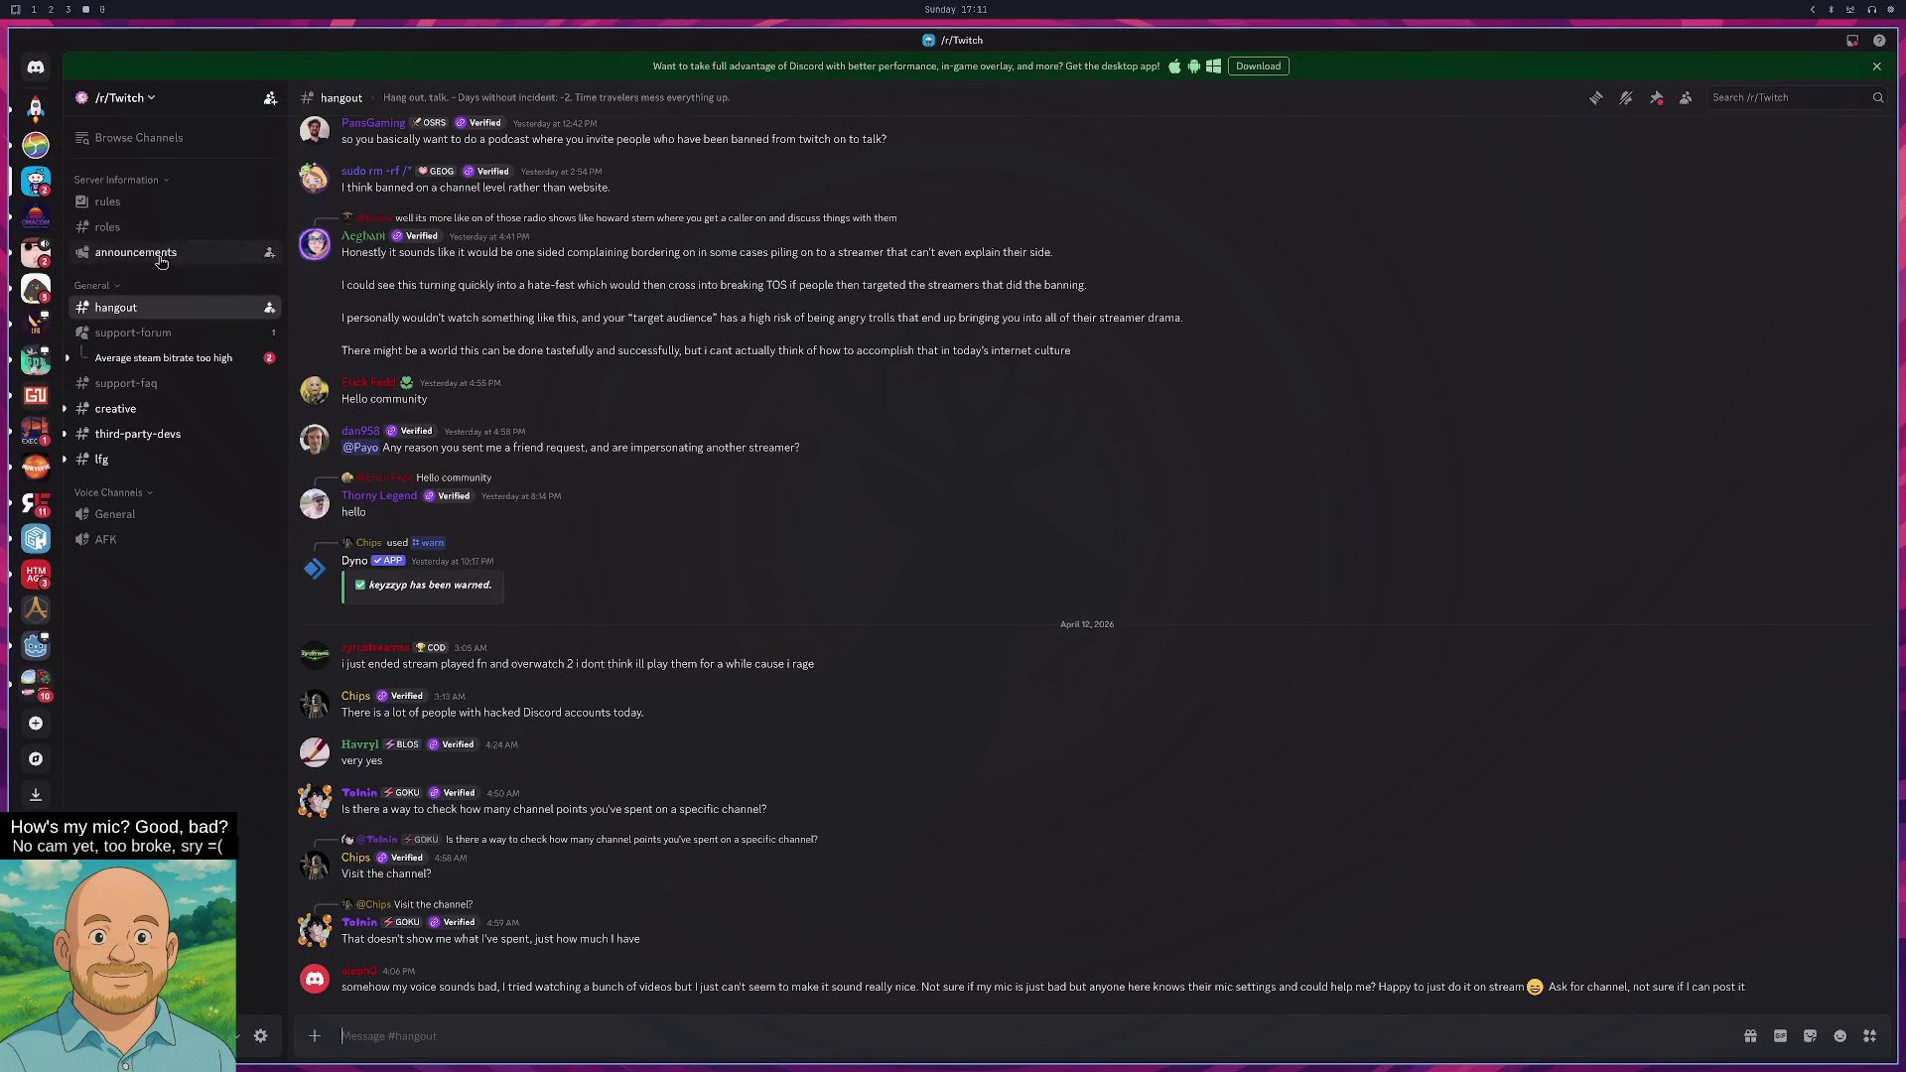
- Read the video quality advice in the 'Average steam bitrate too high' support thread
{"action": "left_click", "coordinate": [208, 358]}
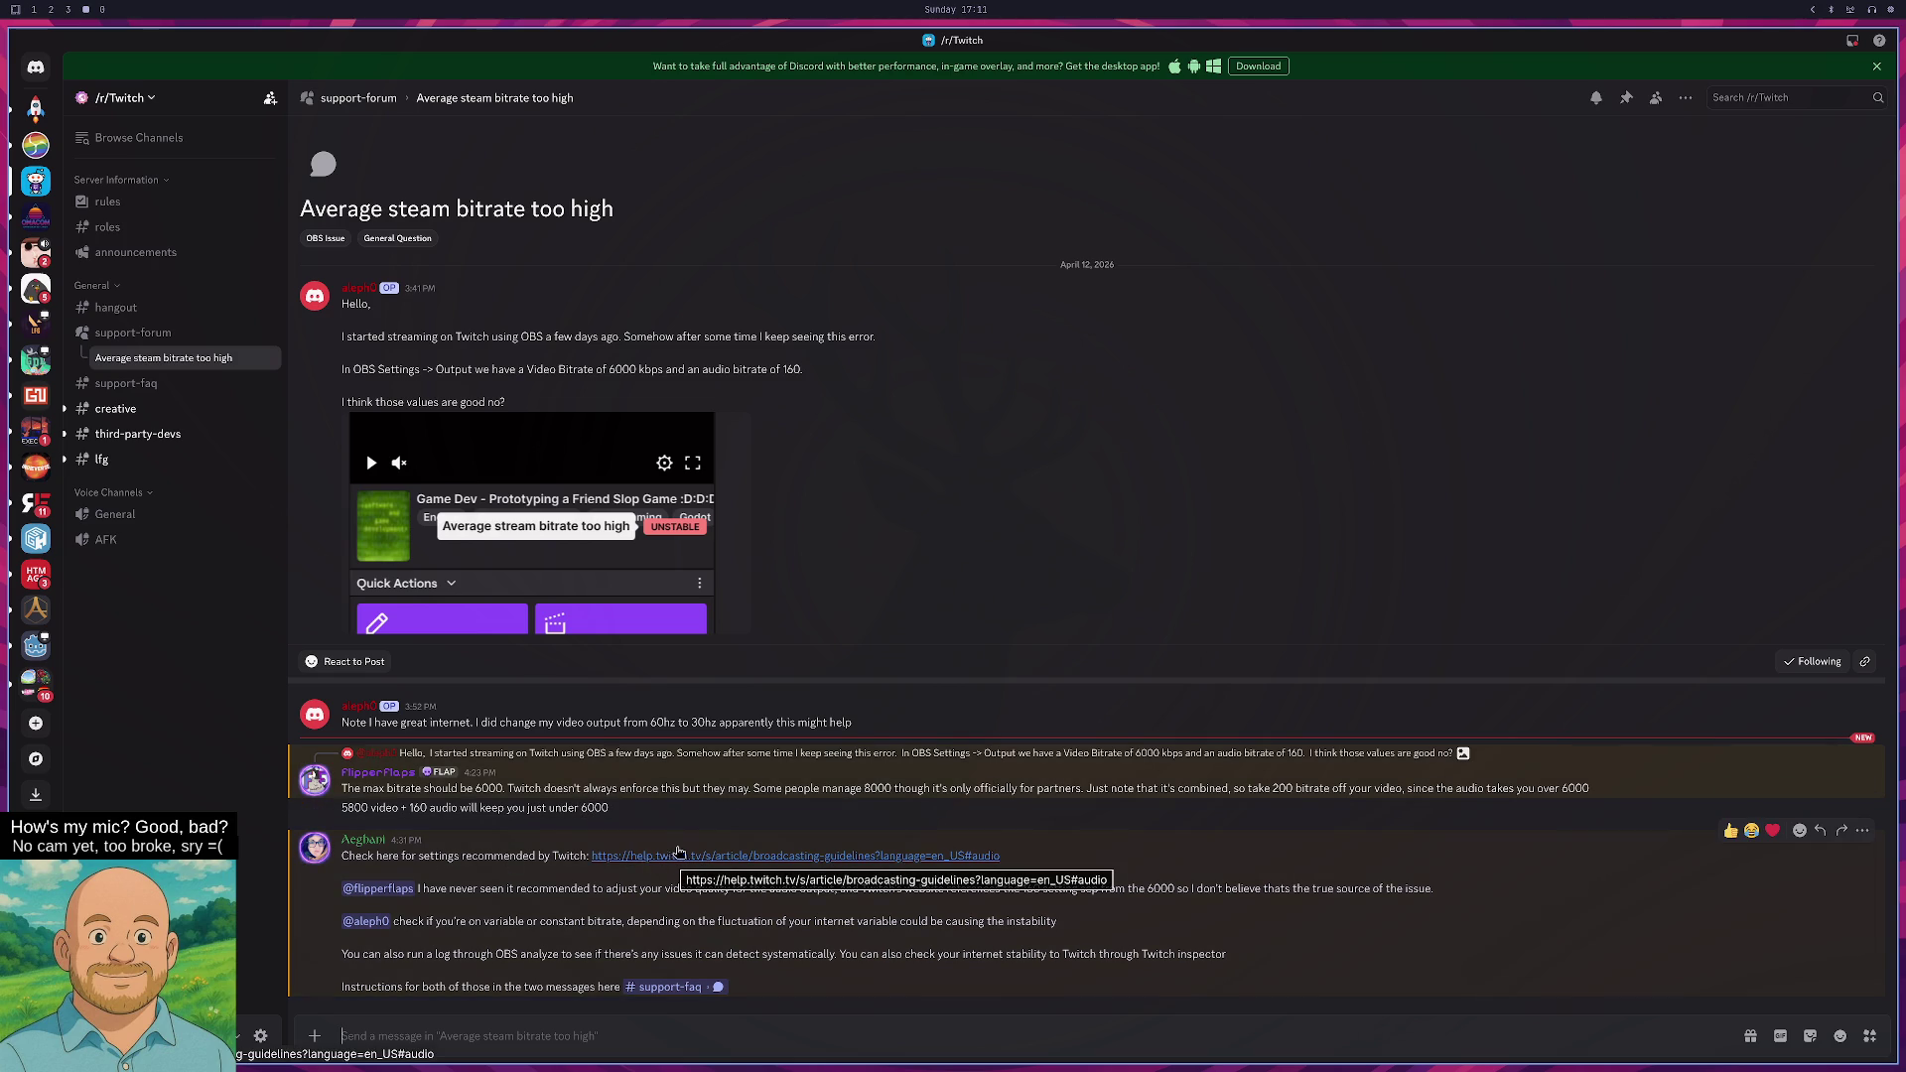
{"action": "left_click_drag", "start_coordinate": [632, 889], "coordinate": [810, 891]}
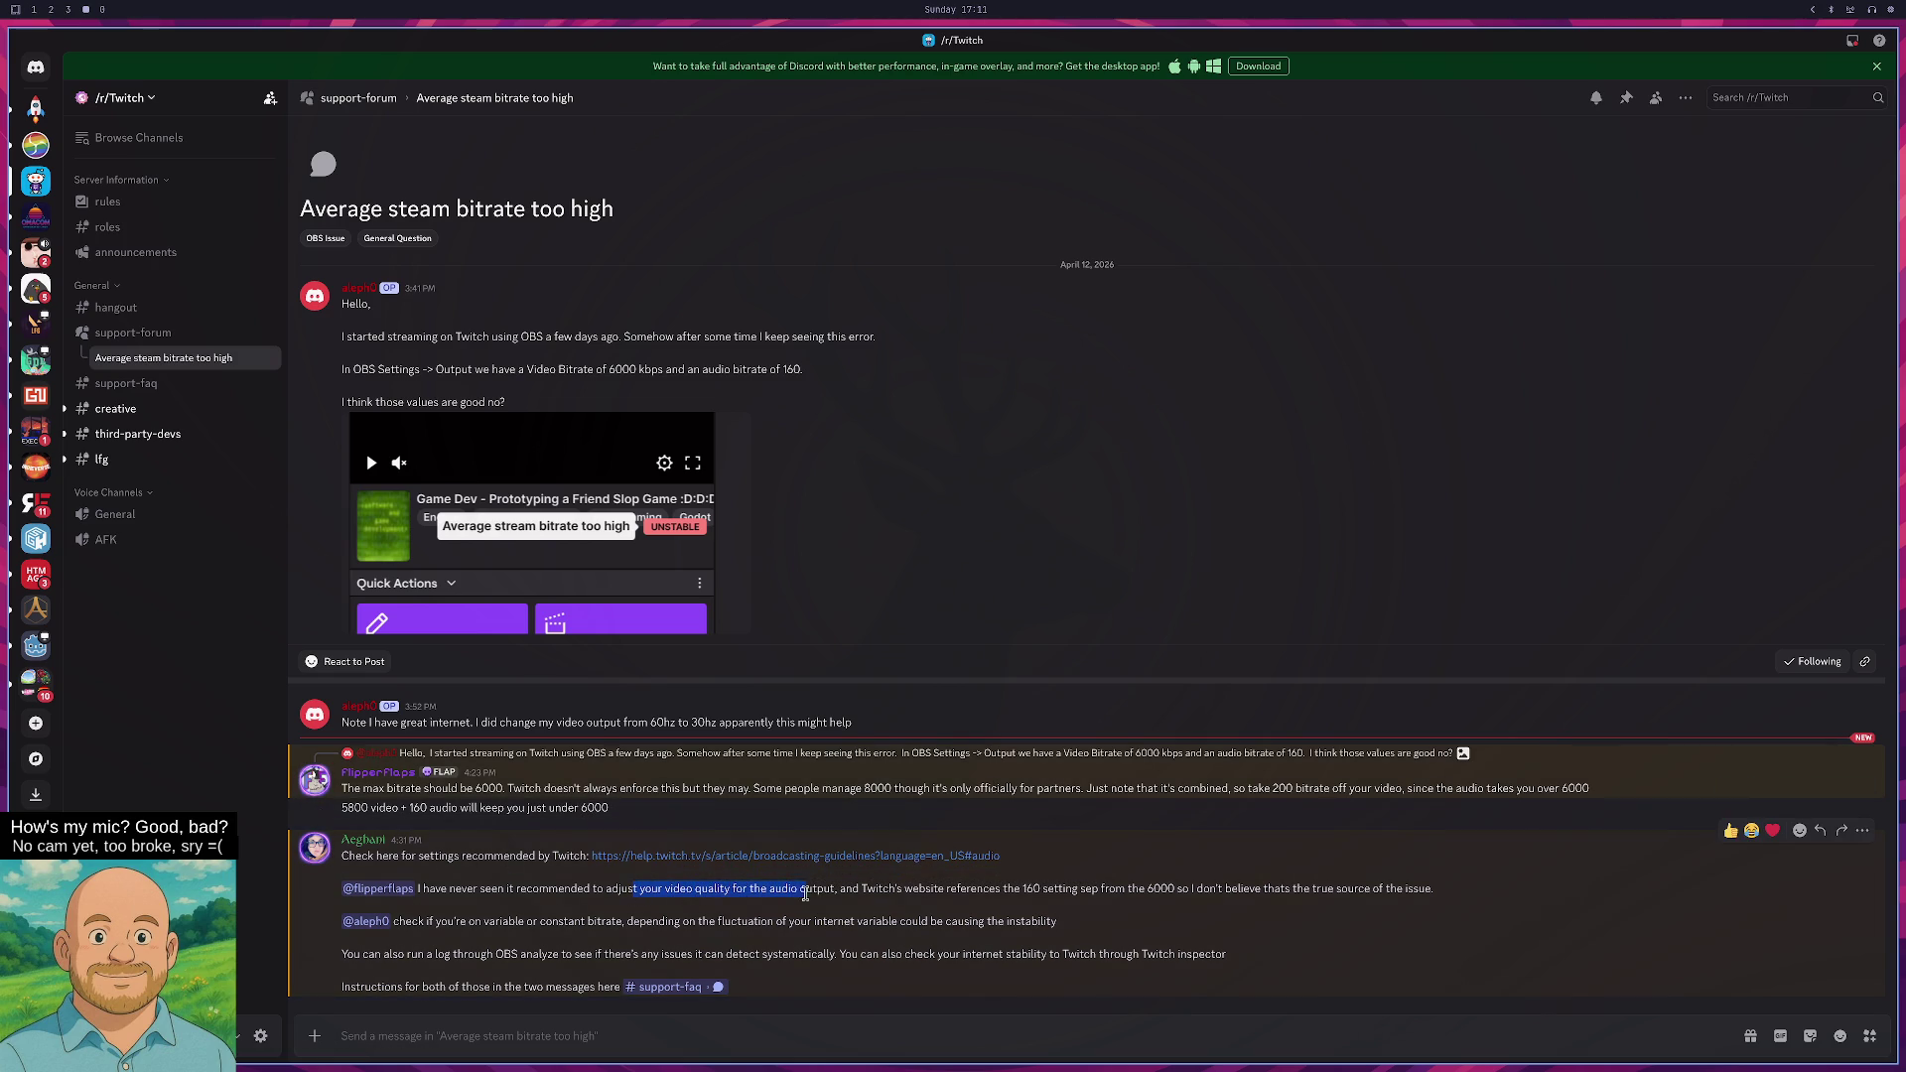
{"action": "left_click", "coordinate": [854, 898]}
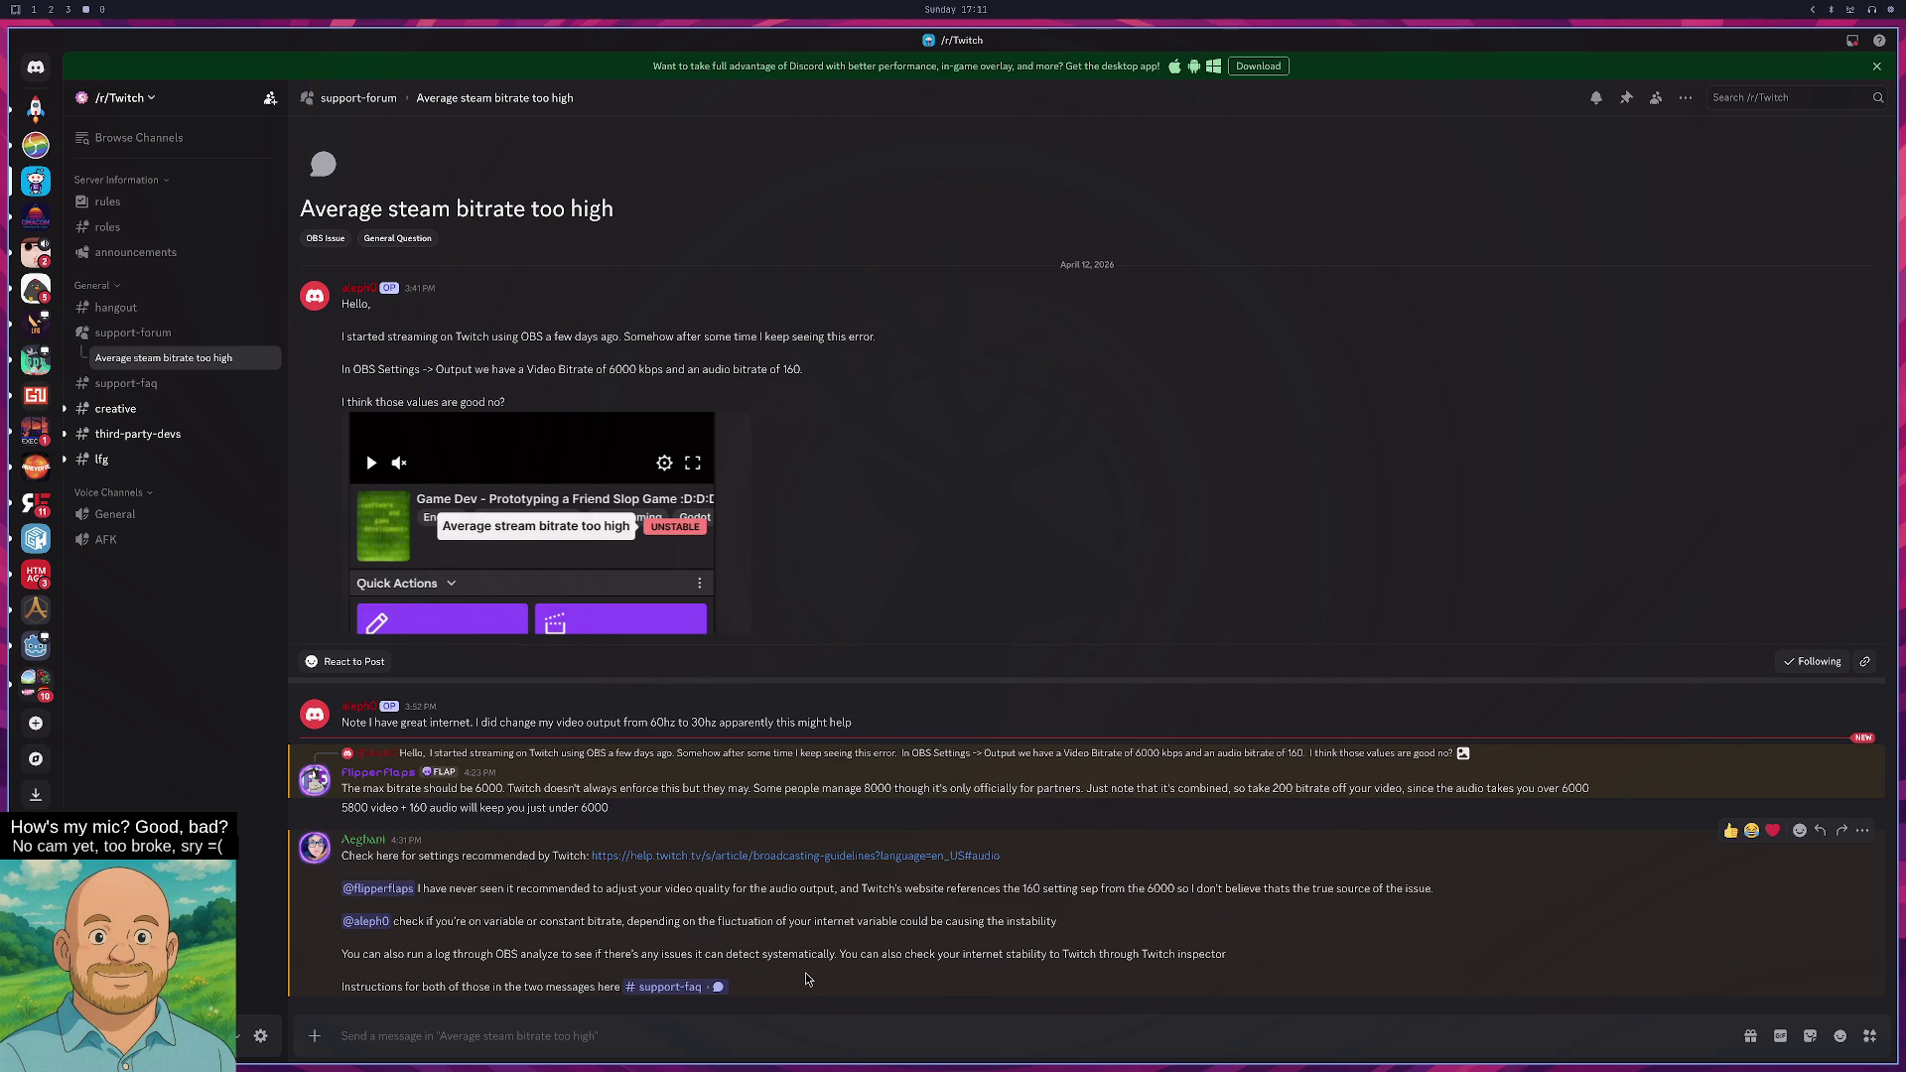
{"action": "key", "text": "super+5"}
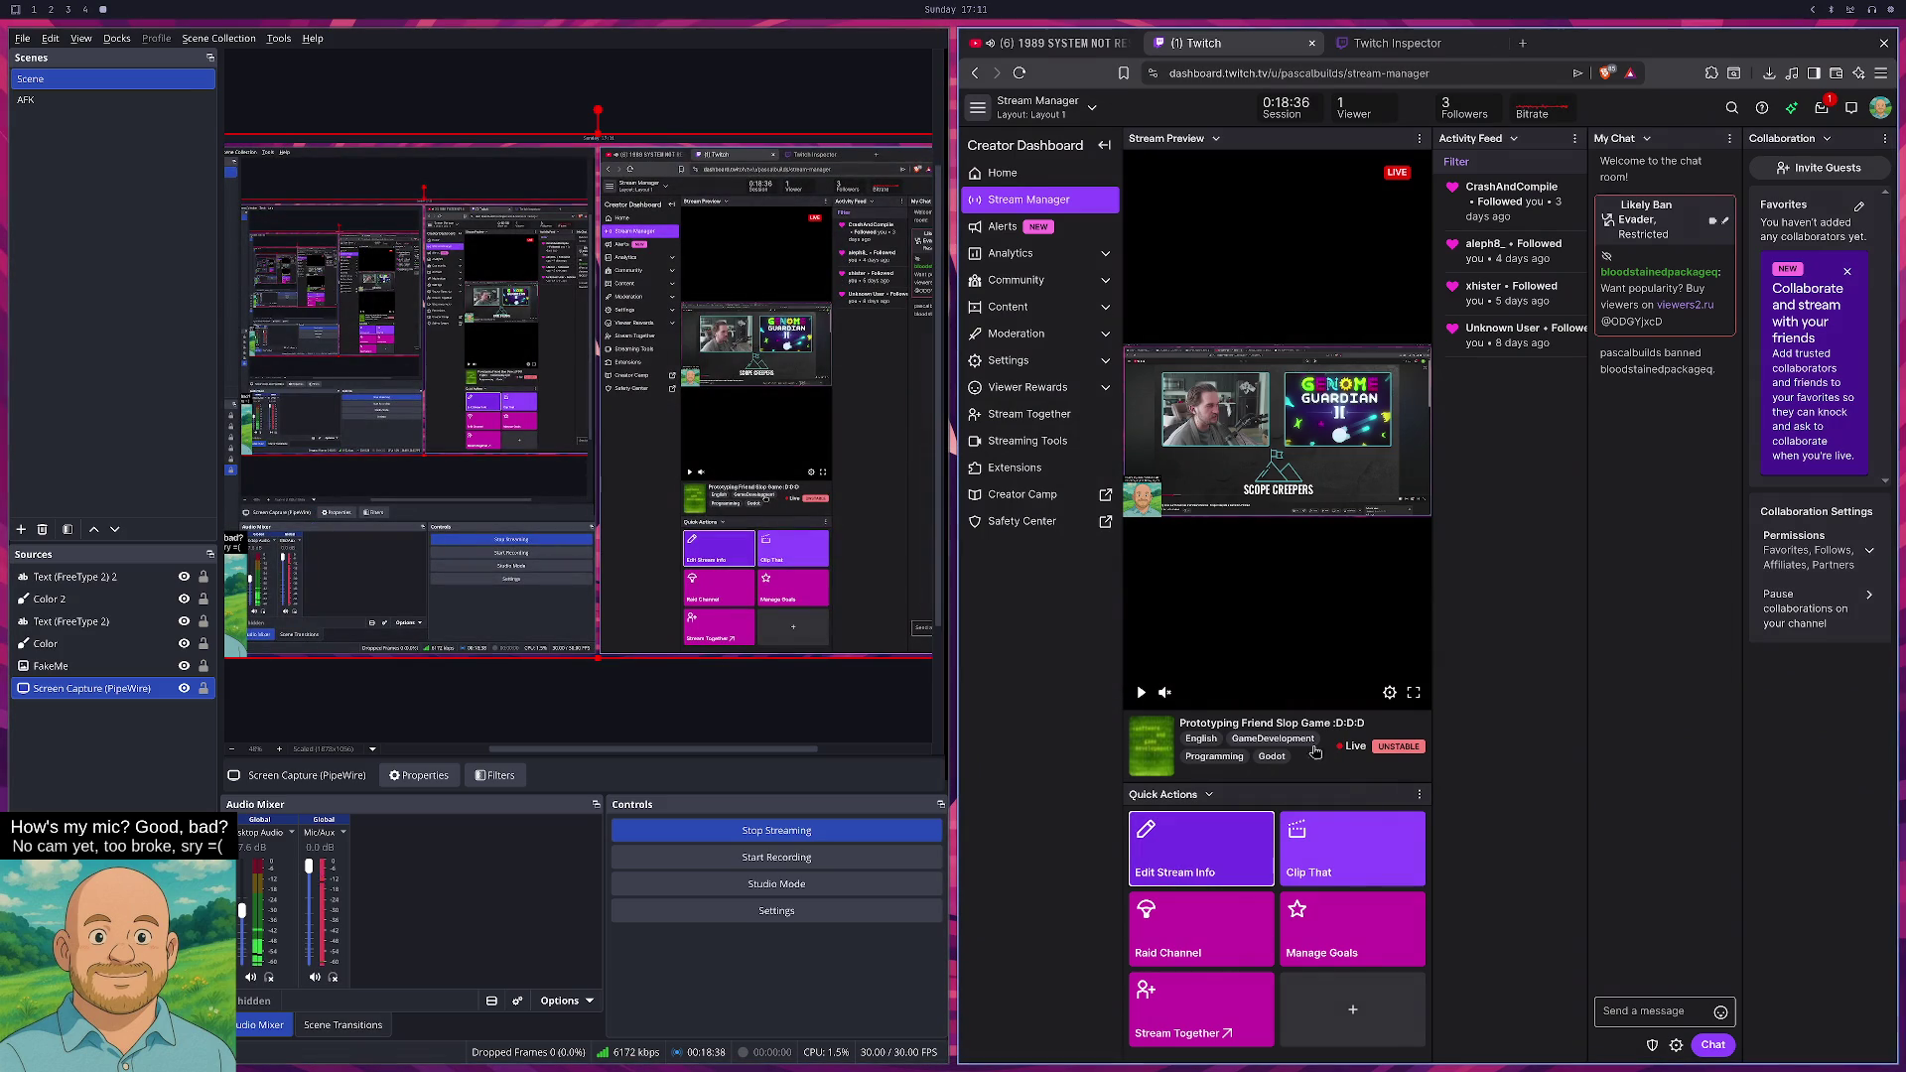
- In OBS Settings, open the Output page and confirm rate control is CBR
{"action": "mouse_move", "coordinate": [1400, 752]}
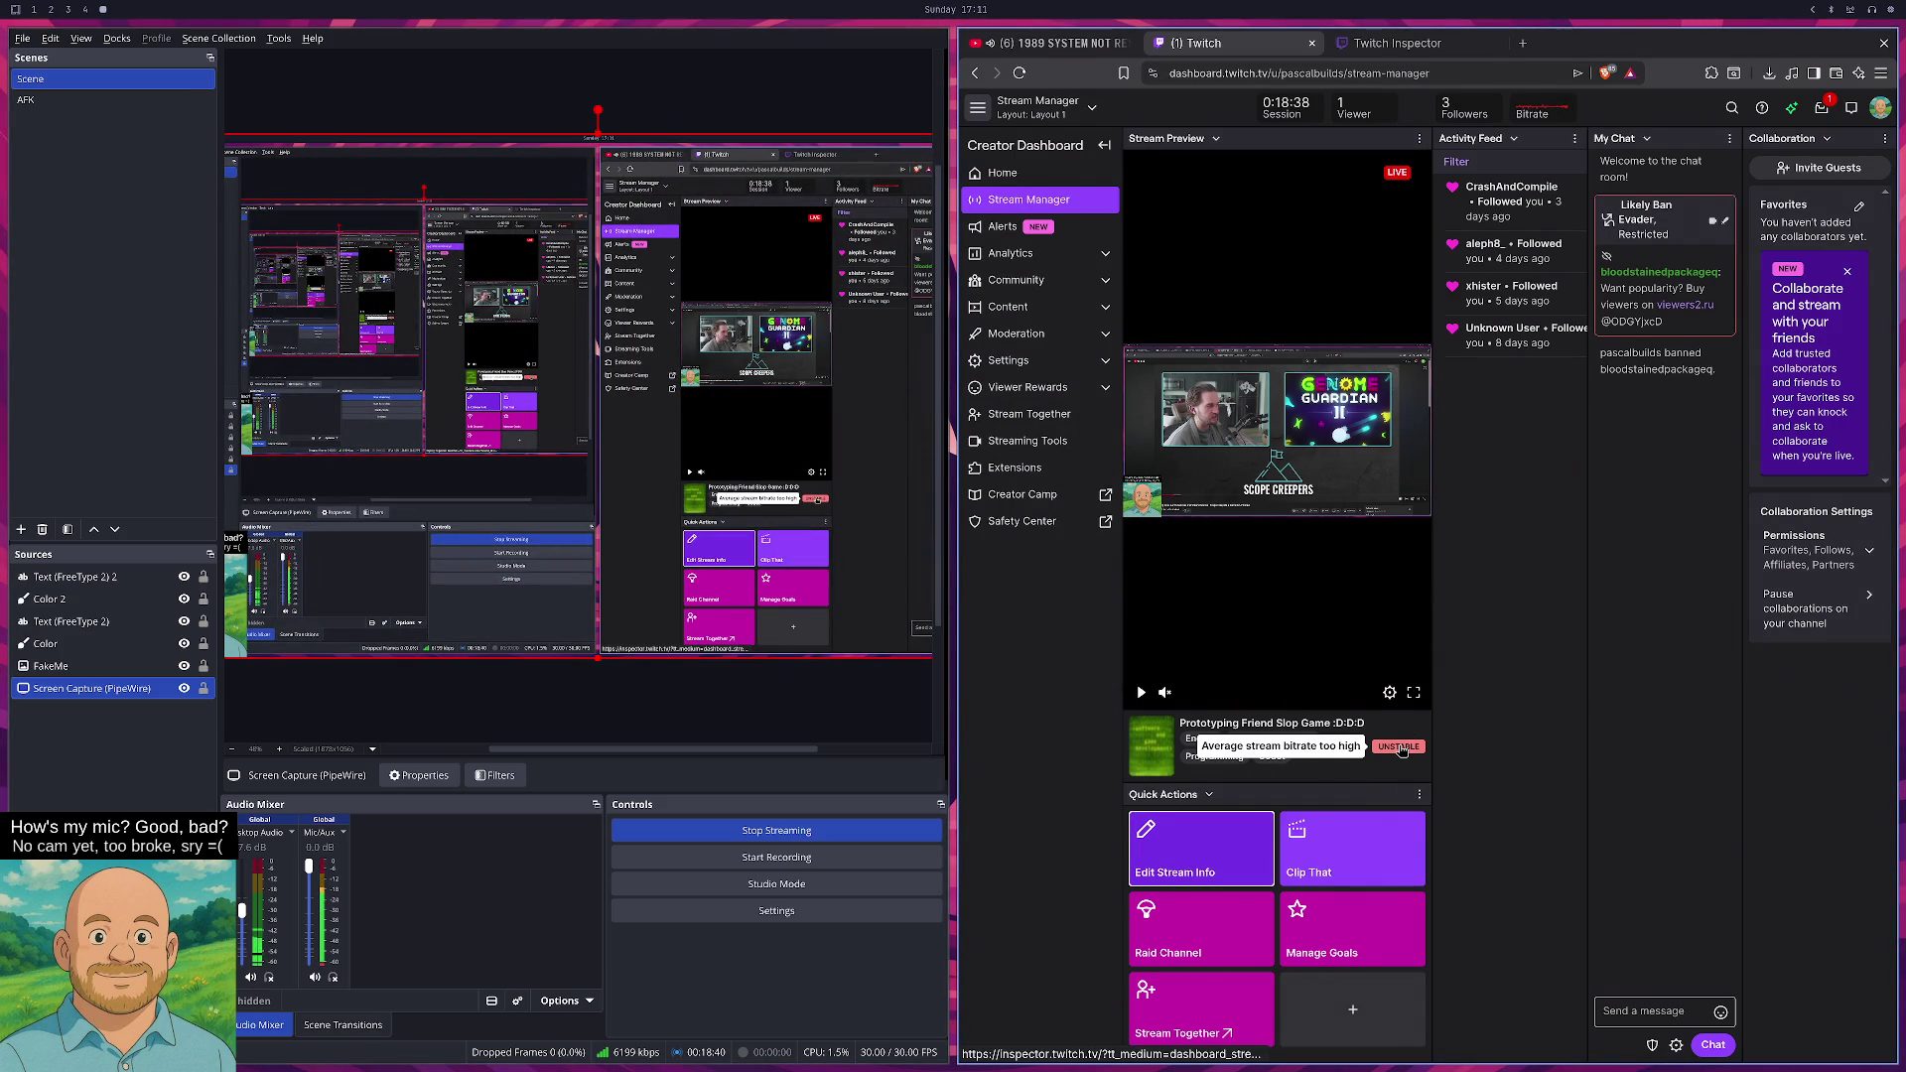
{"action": "left_click", "coordinate": [798, 918]}
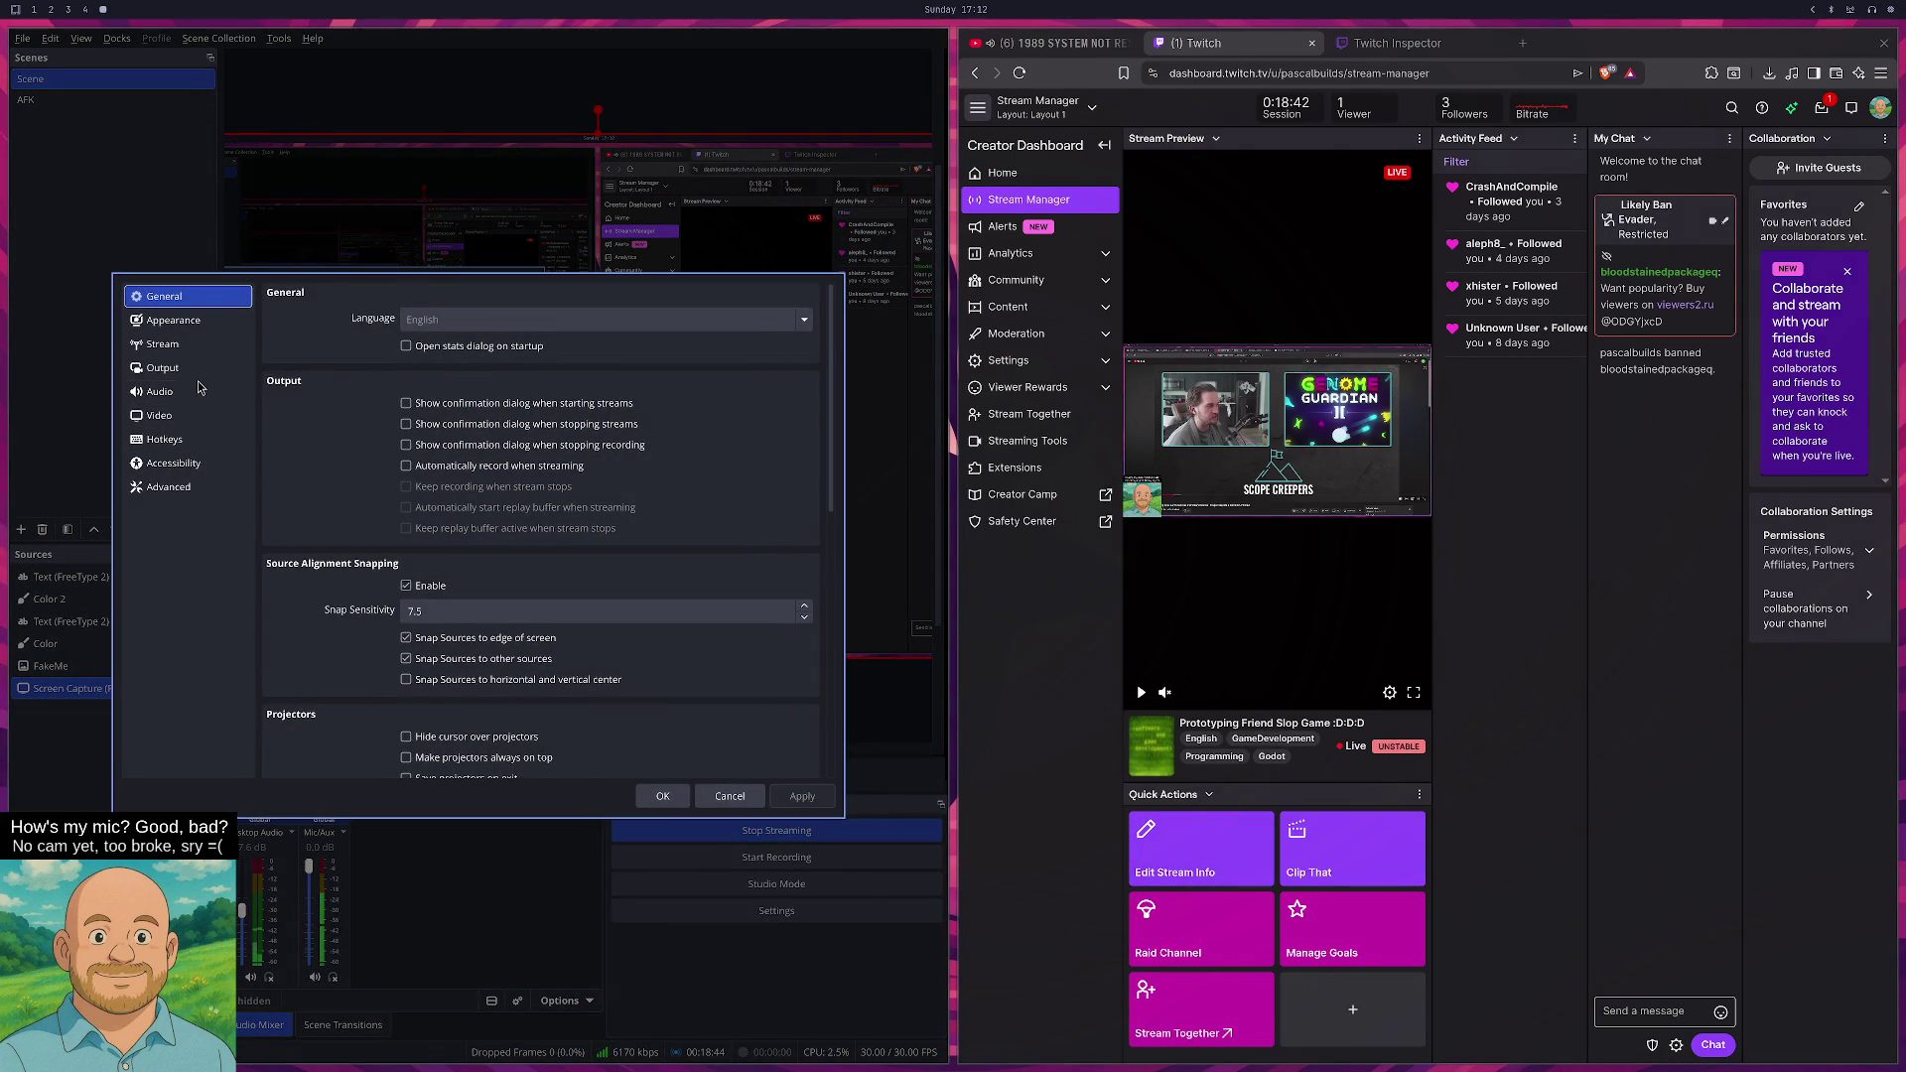
{"action": "left_click", "coordinate": [194, 370]}
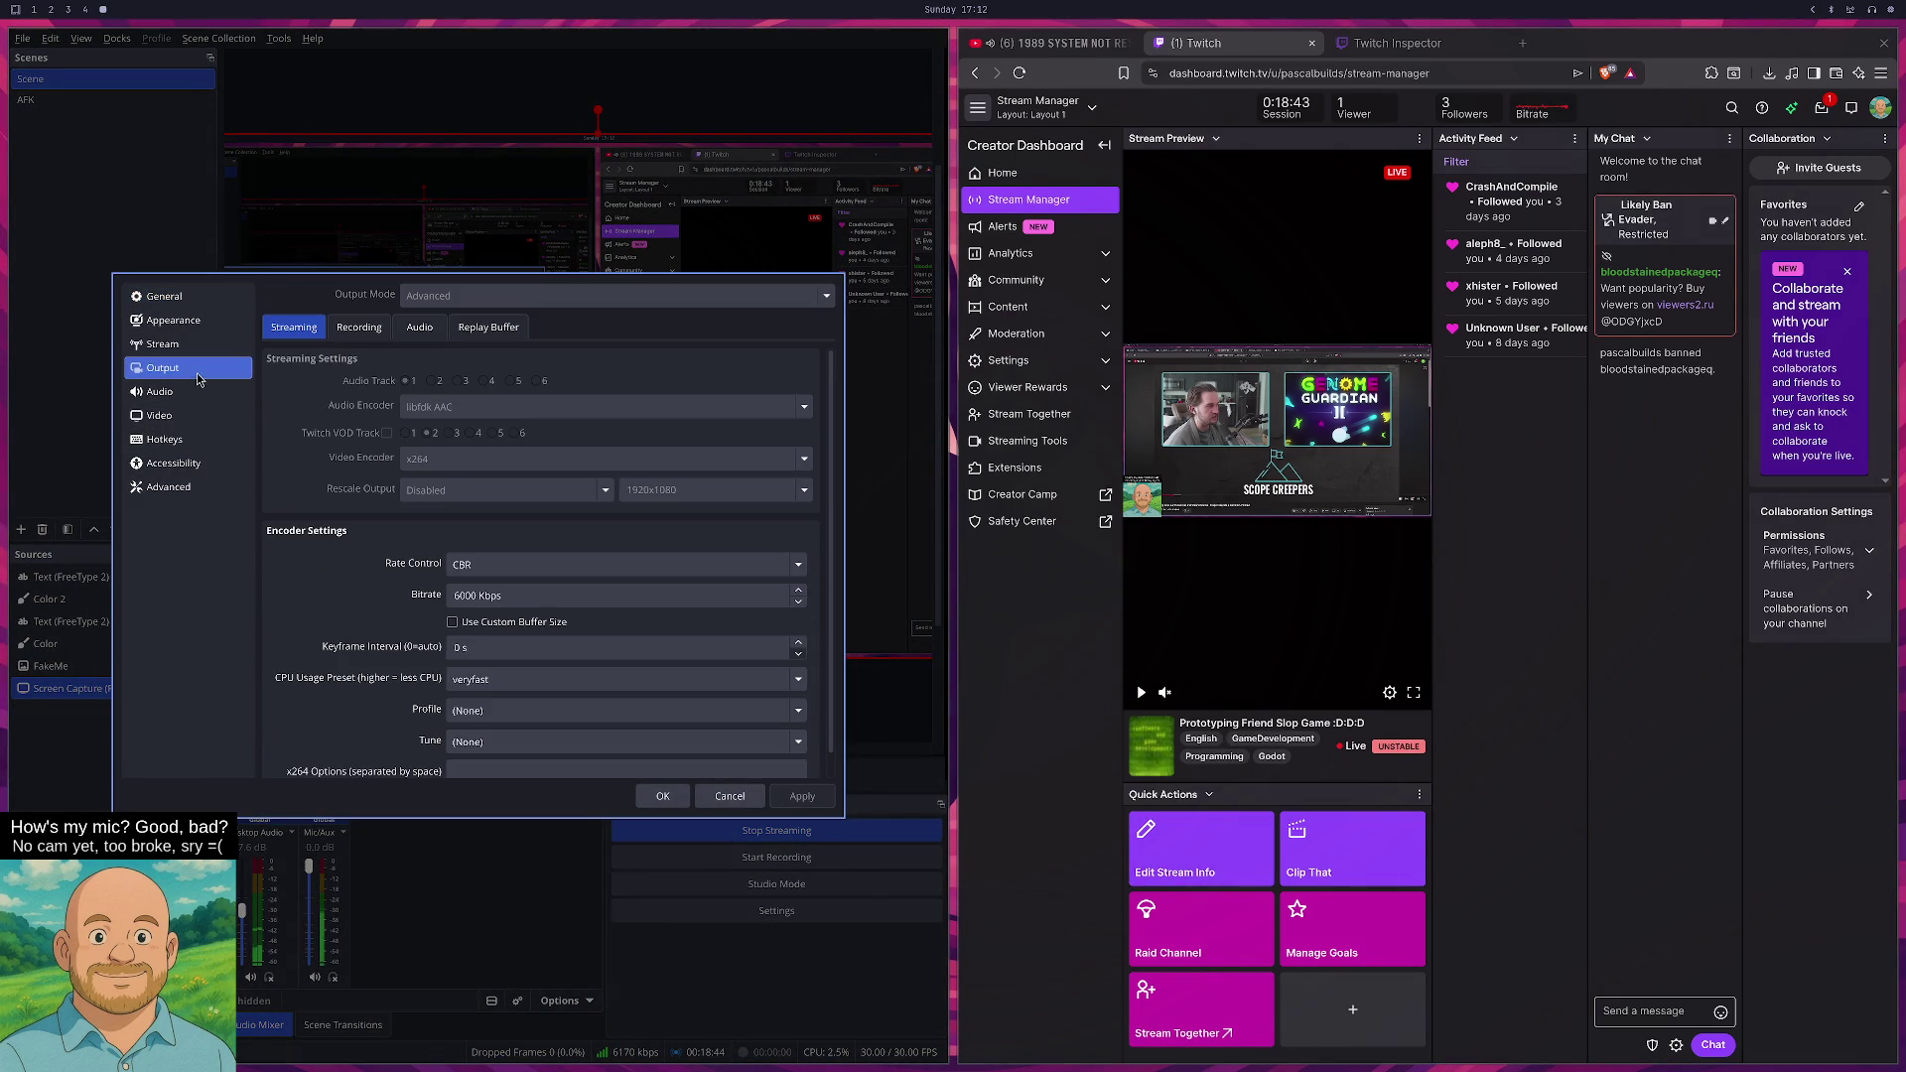
{"action": "left_click", "coordinate": [503, 564]}
{"action": "left_click", "coordinate": [503, 574]}
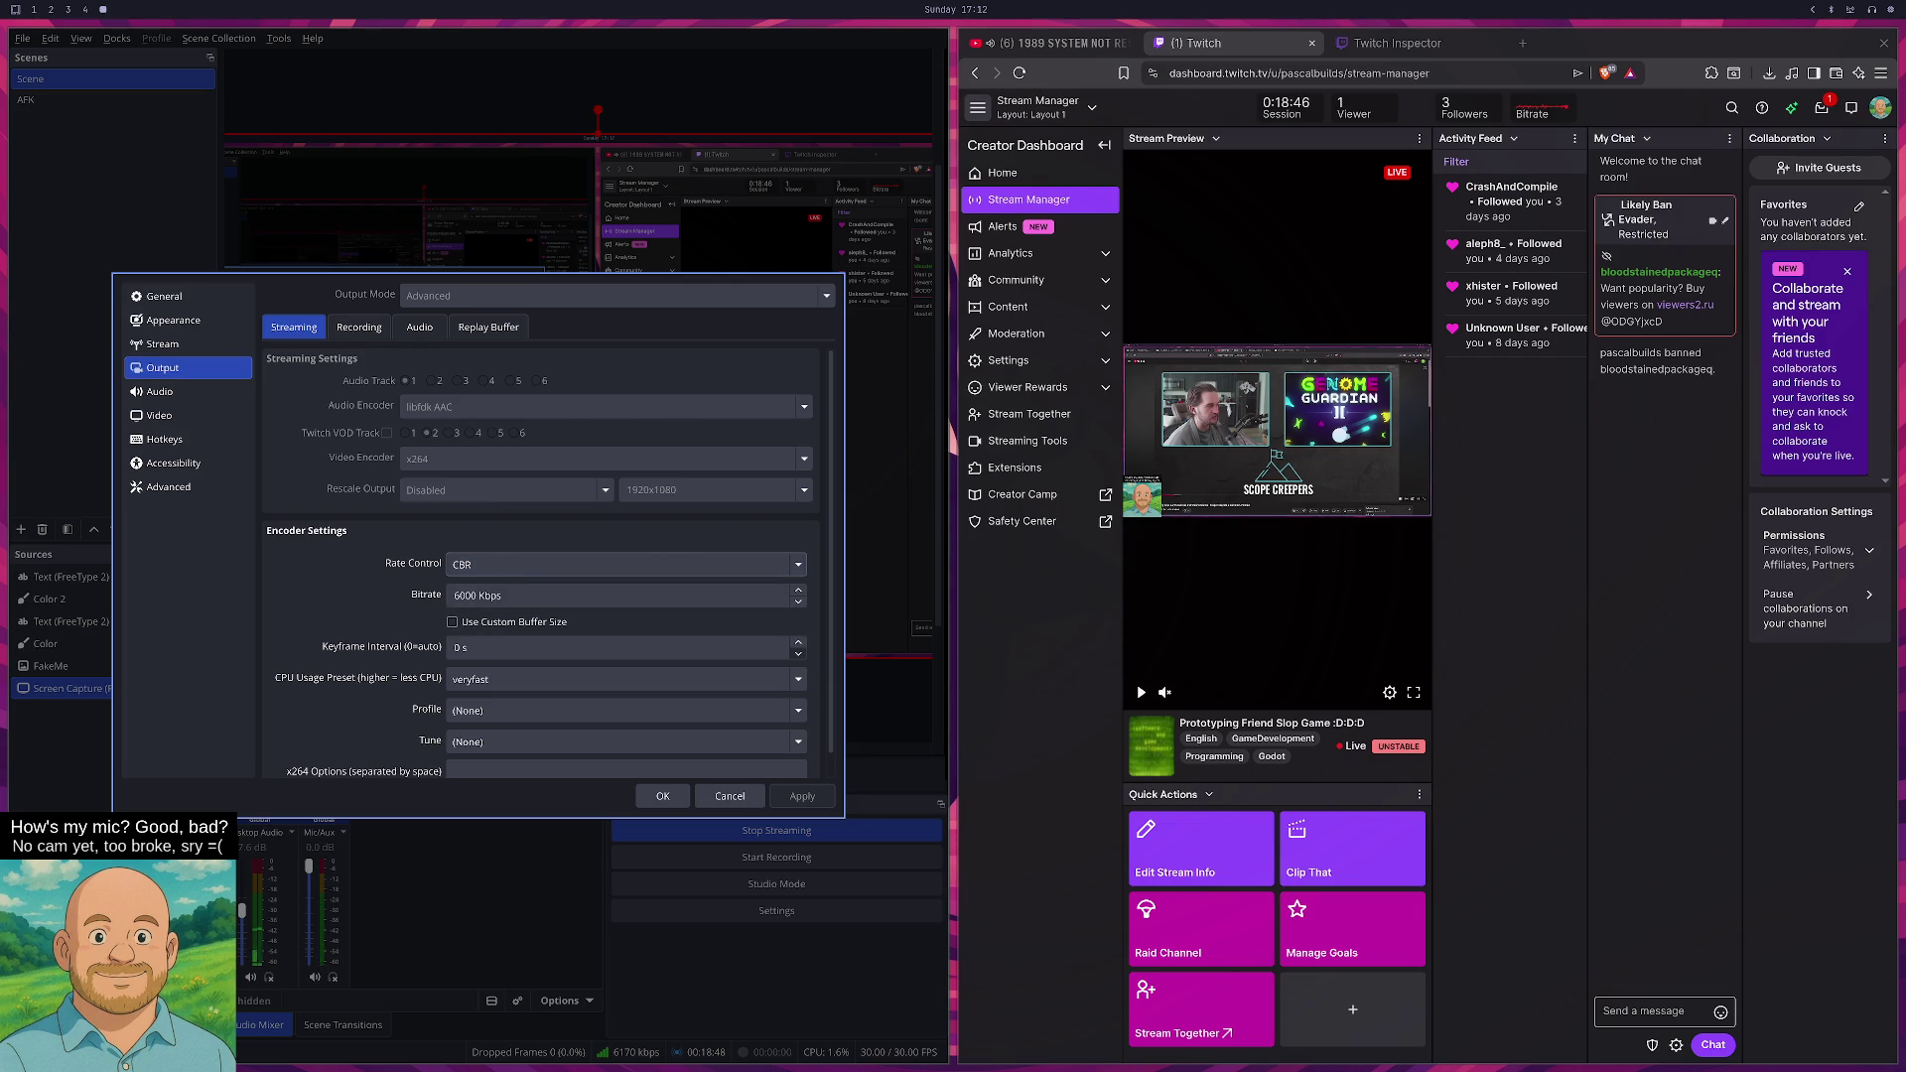
- Back in the Discord thread, highlight the advice about variable versus constant bitrate
{"action": "key", "text": "super+2"}
{"action": "key", "text": "super+3"}
{"action": "key", "text": "super+4"}
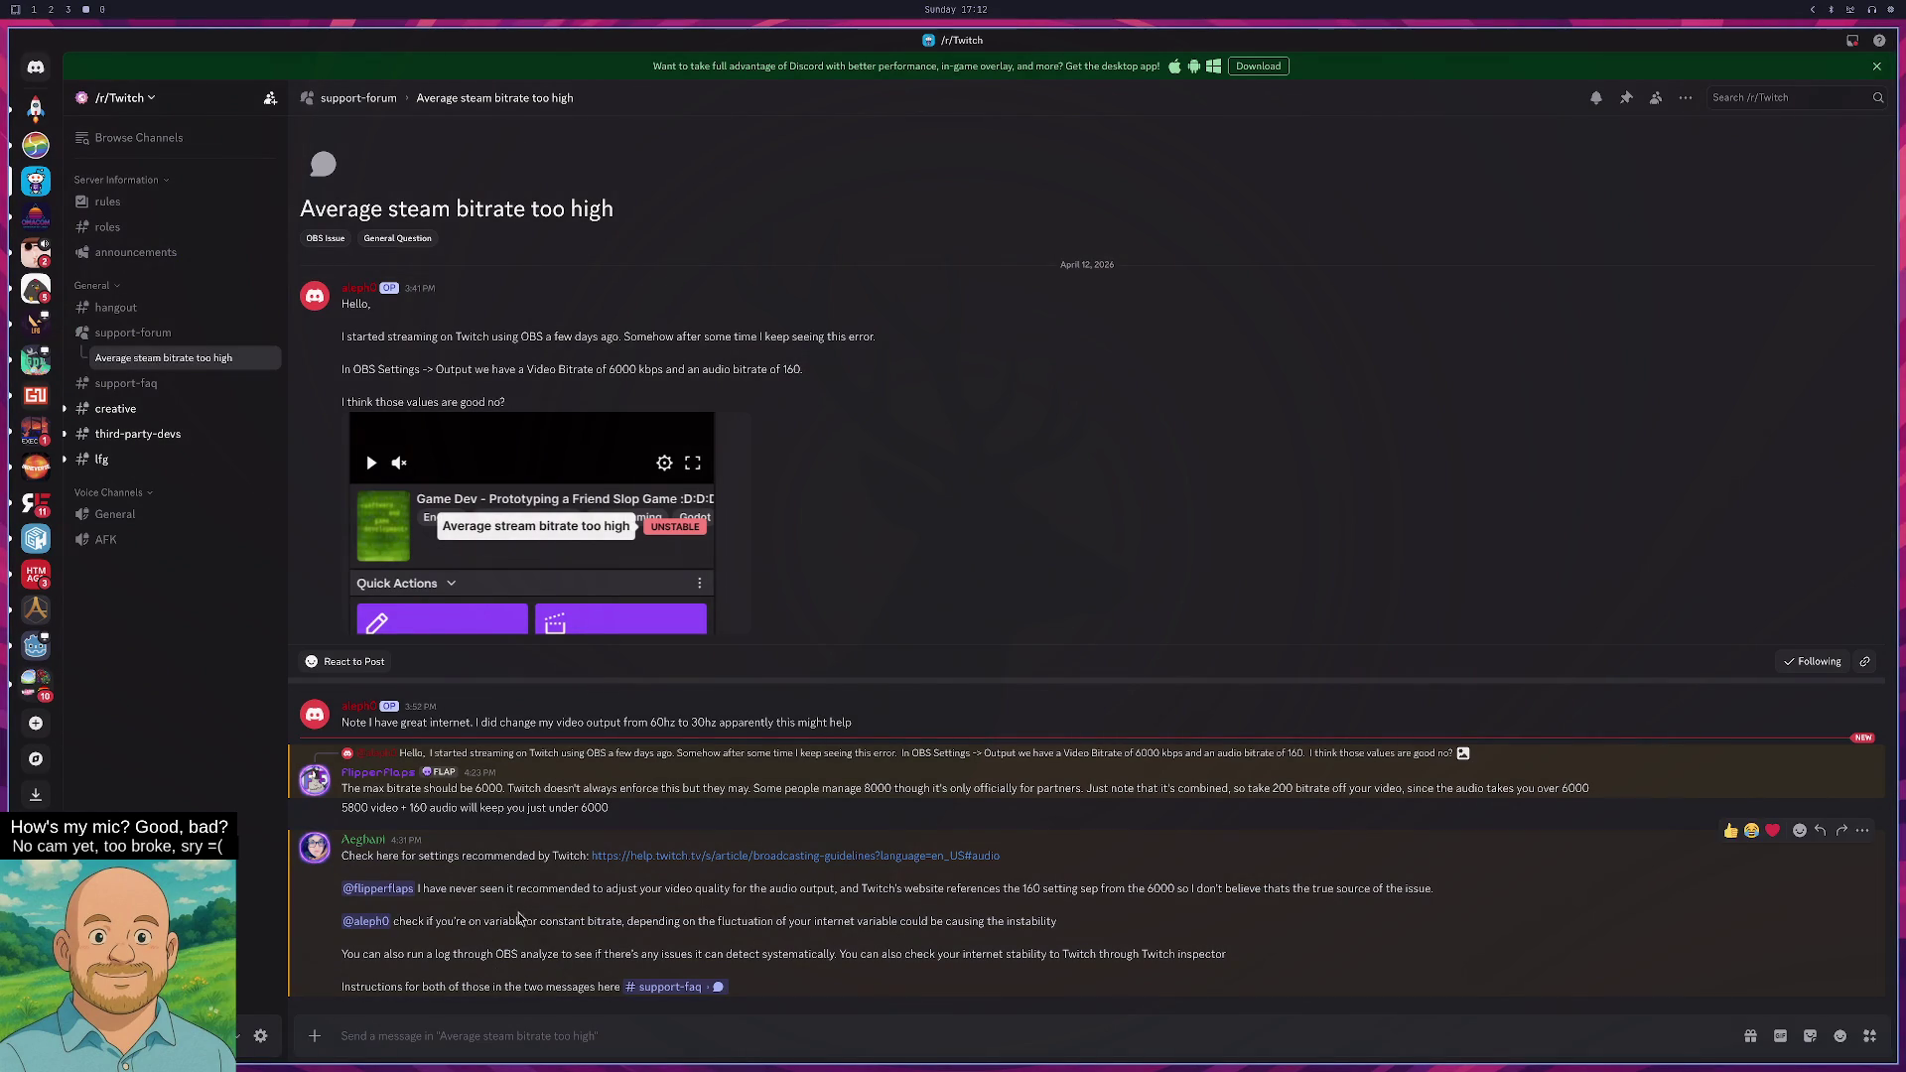
{"action": "mouse_move", "coordinate": [465, 922]}
{"action": "left_mouse_down"}
{"action": "mouse_move", "coordinate": [658, 924]}
{"action": "mouse_move", "coordinate": [617, 937]}
{"action": "left_mouse_up"}
- Recheck the OBS rate control dropdown, leaving it on CBR
{"action": "key", "text": "super+5"}
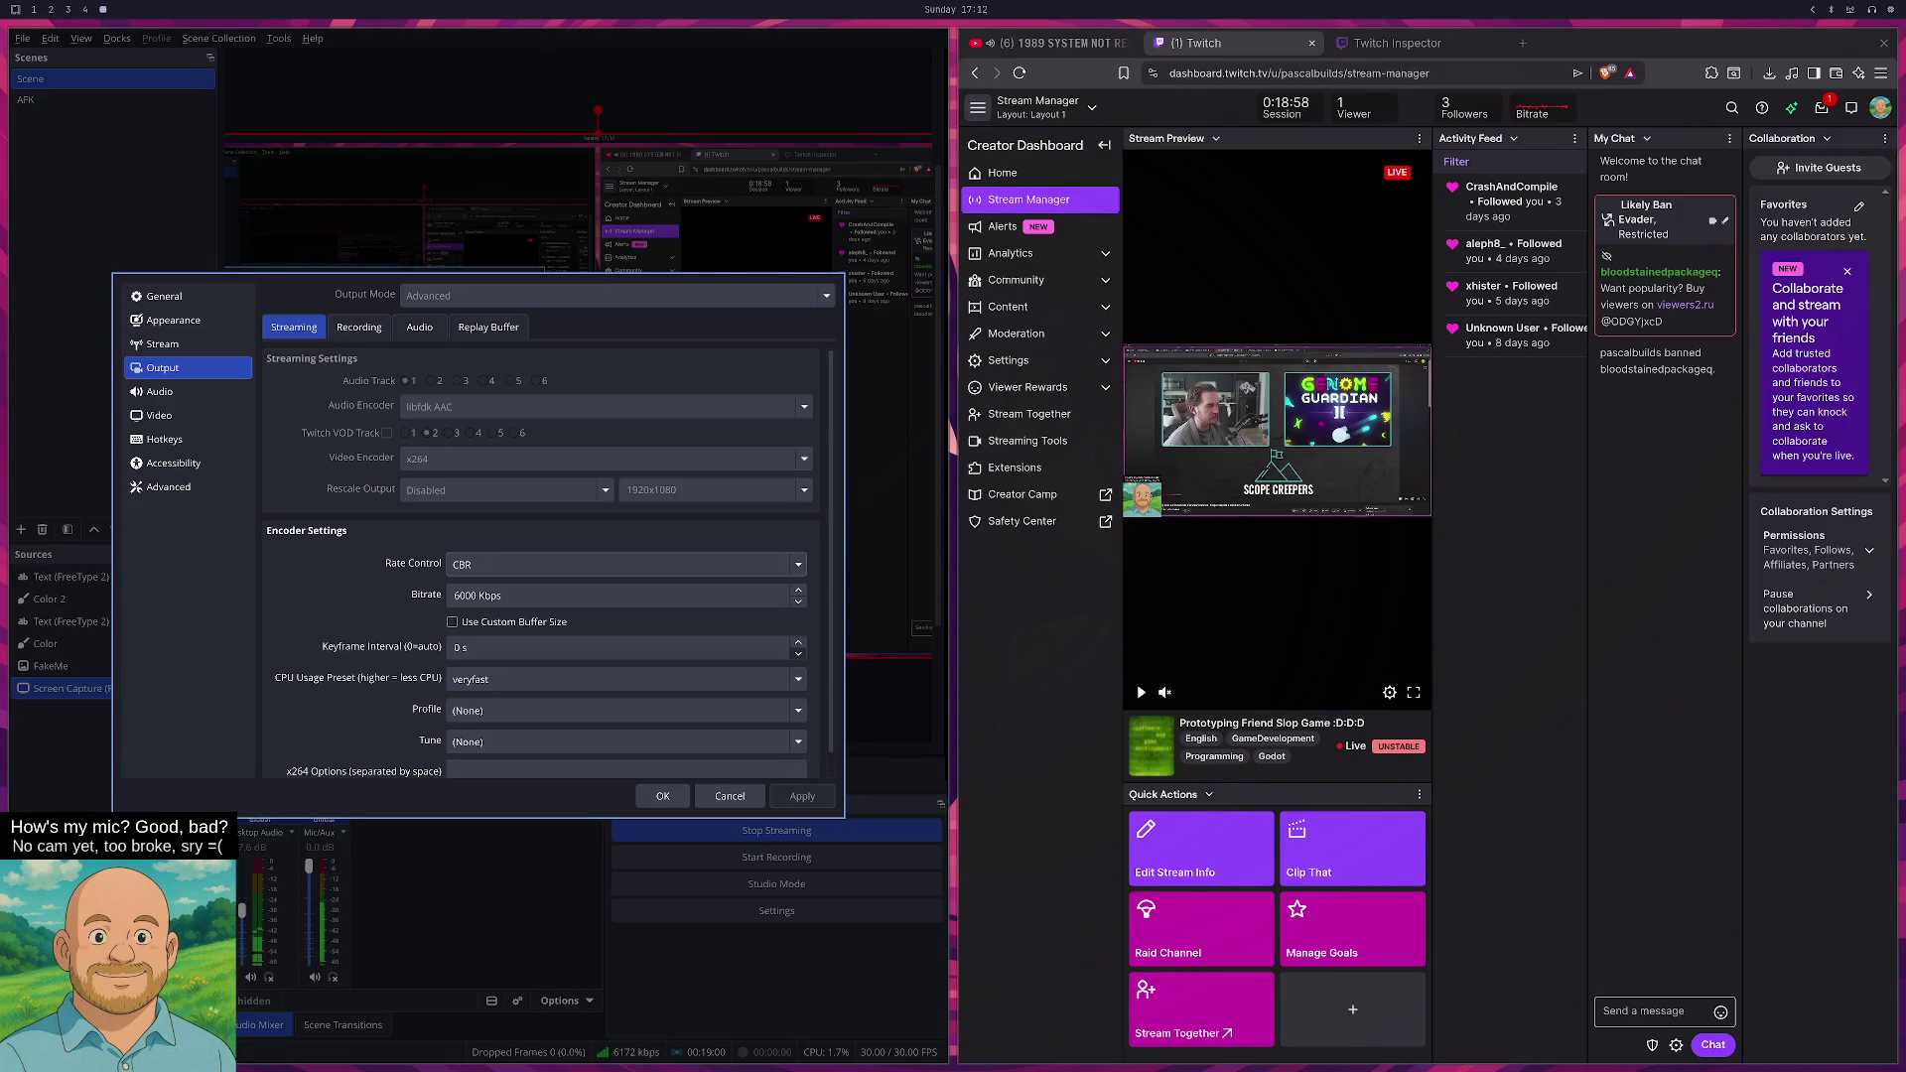
{"action": "left_click", "coordinate": [487, 564]}
{"action": "left_click", "coordinate": [497, 566]}
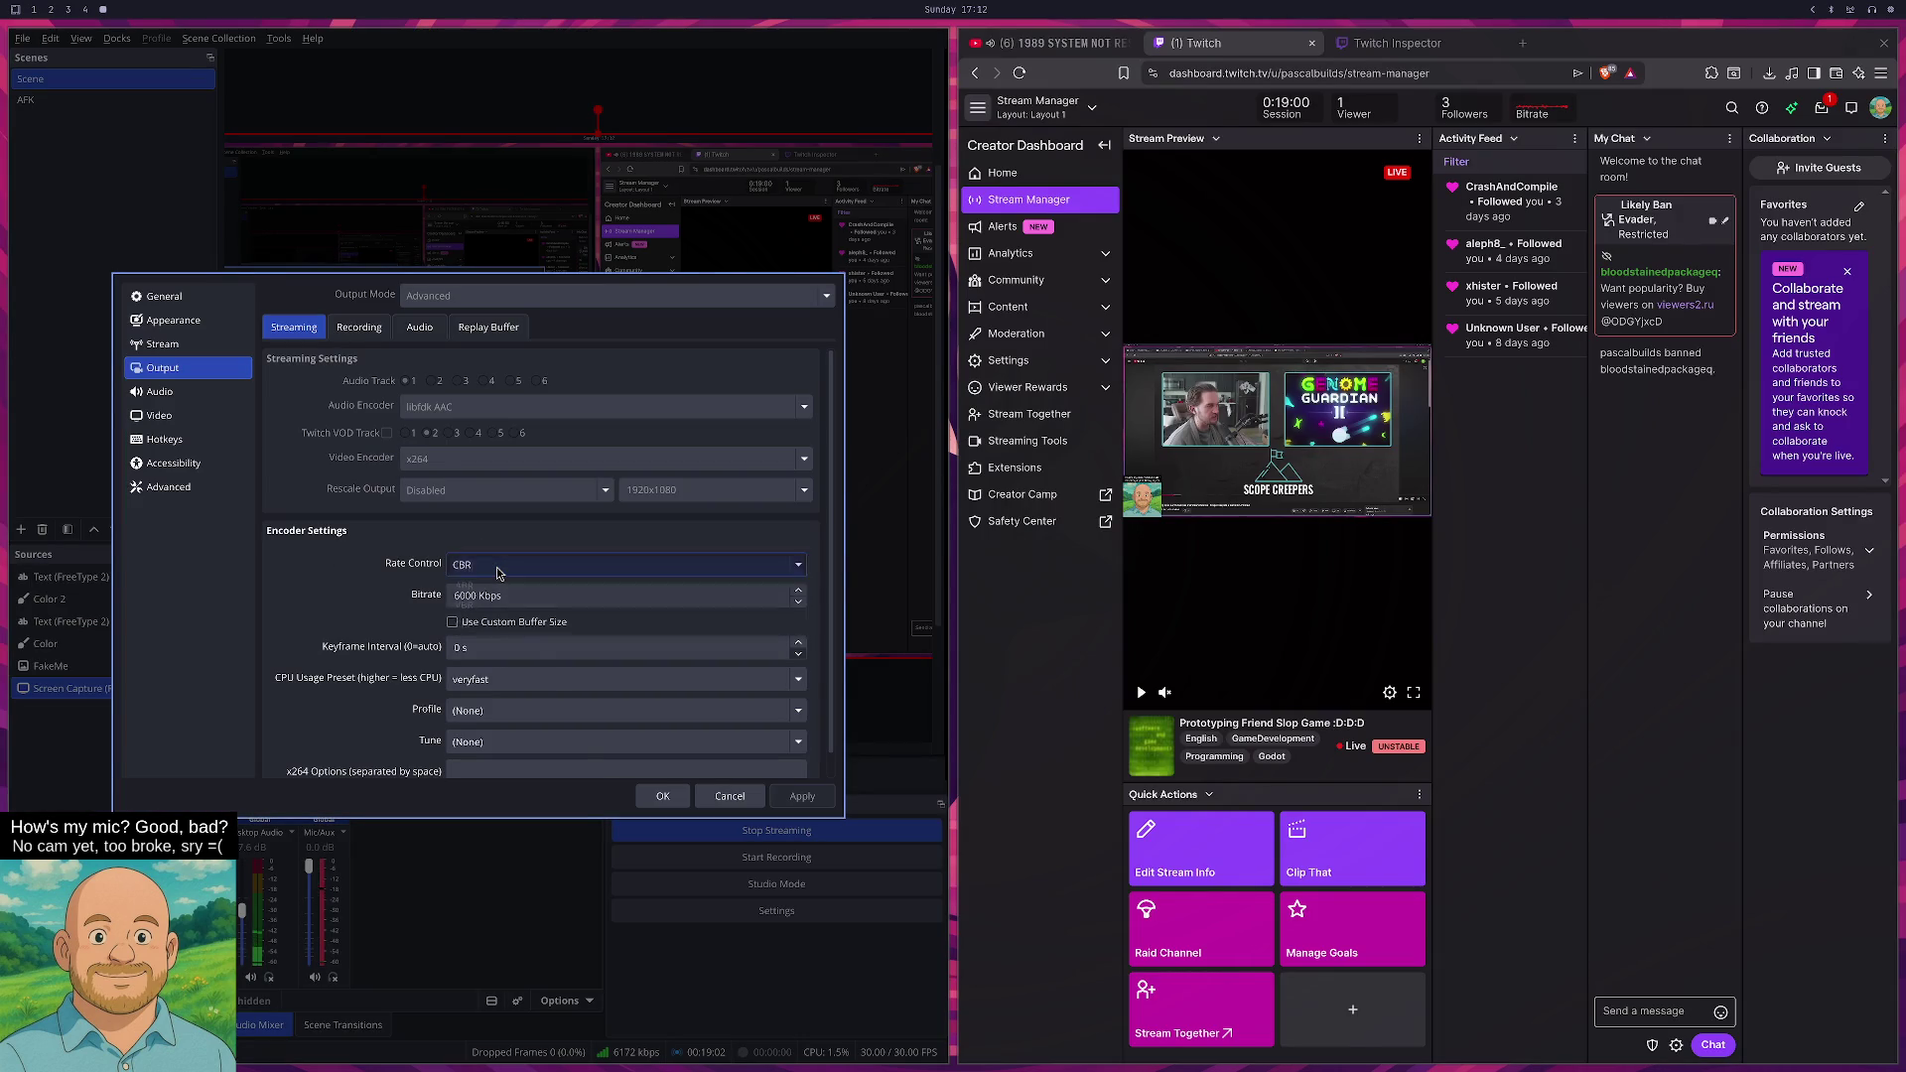
{"action": "left_click", "coordinate": [496, 573]}
{"action": "left_click", "coordinate": [497, 573]}
{"action": "left_click", "coordinate": [497, 573]}
{"action": "left_click", "coordinate": [497, 572]}
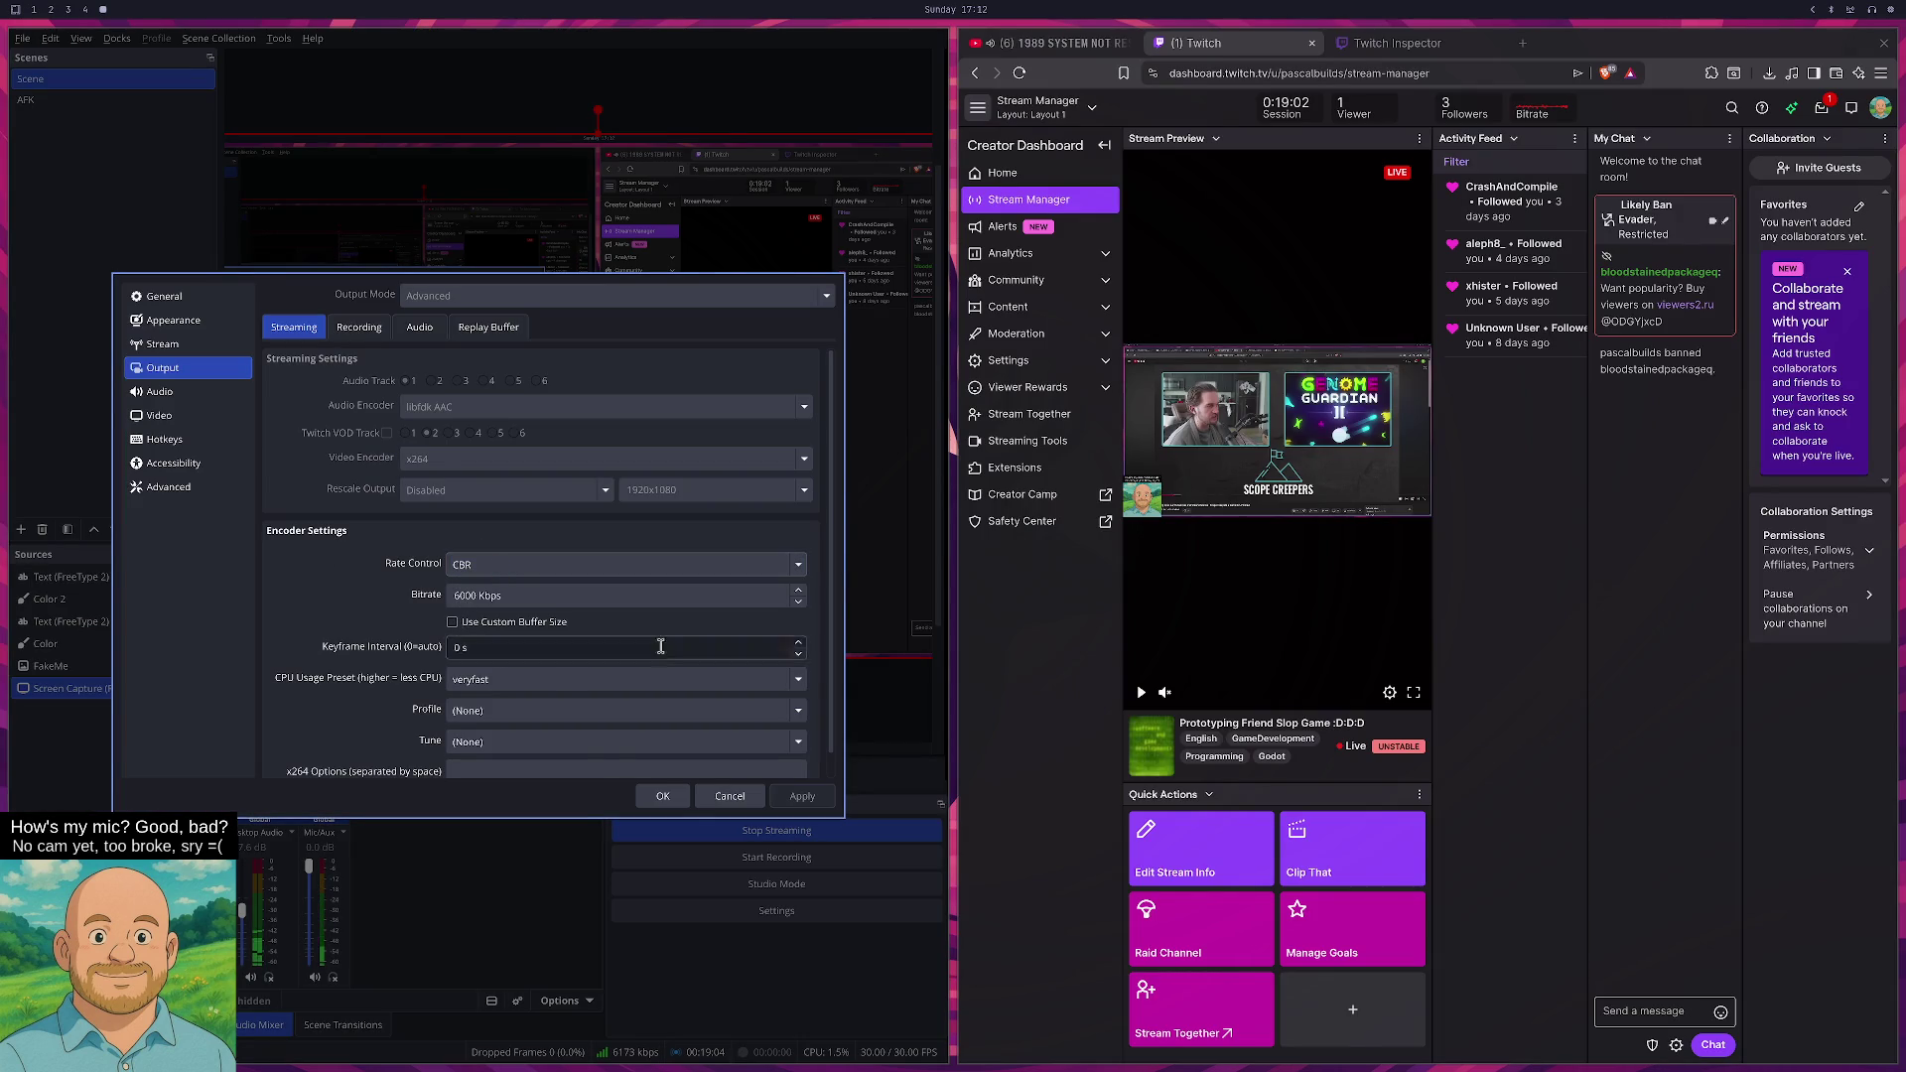
{"action": "key", "text": "super+1"}
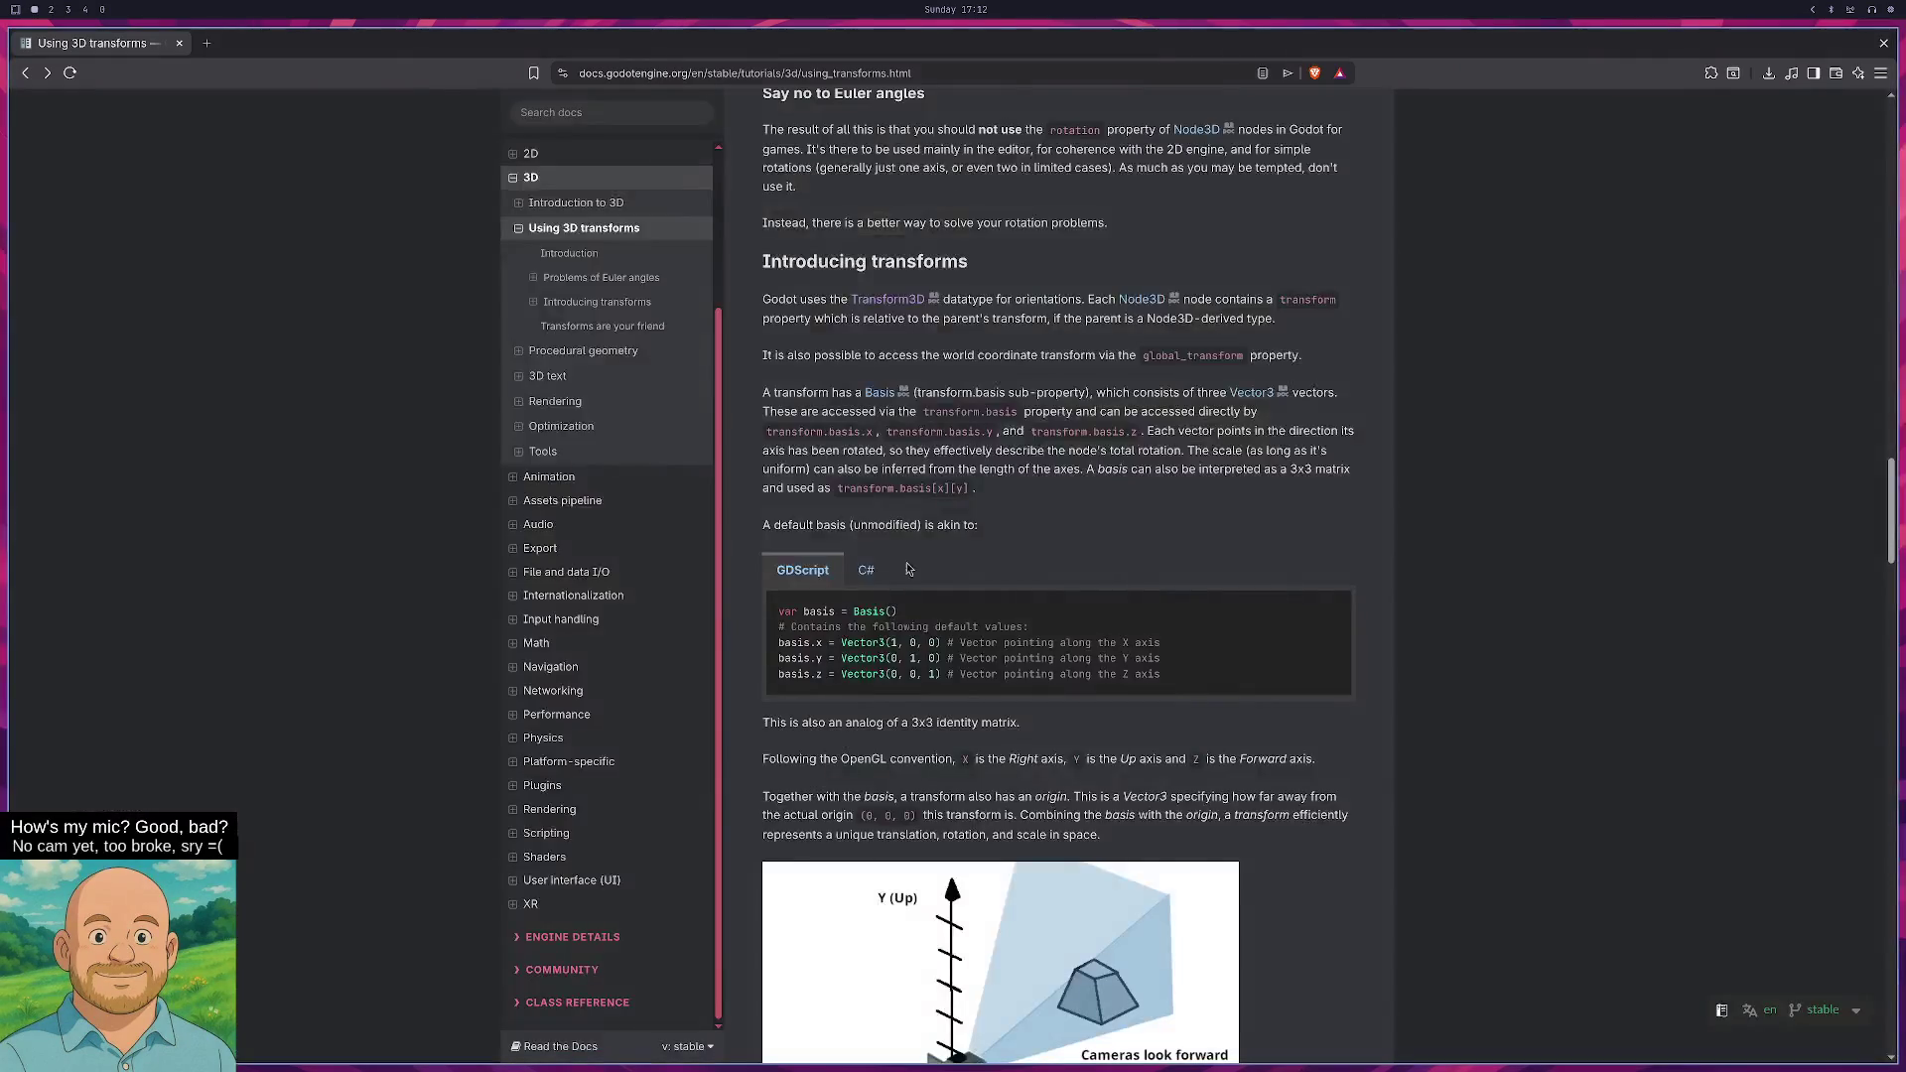
- Start a reply about using CBR in the Discord thread, drafted as "I'm on 'CB"
{"action": "key", "text": "super+2"}
{"action": "key", "text": "super+4"}
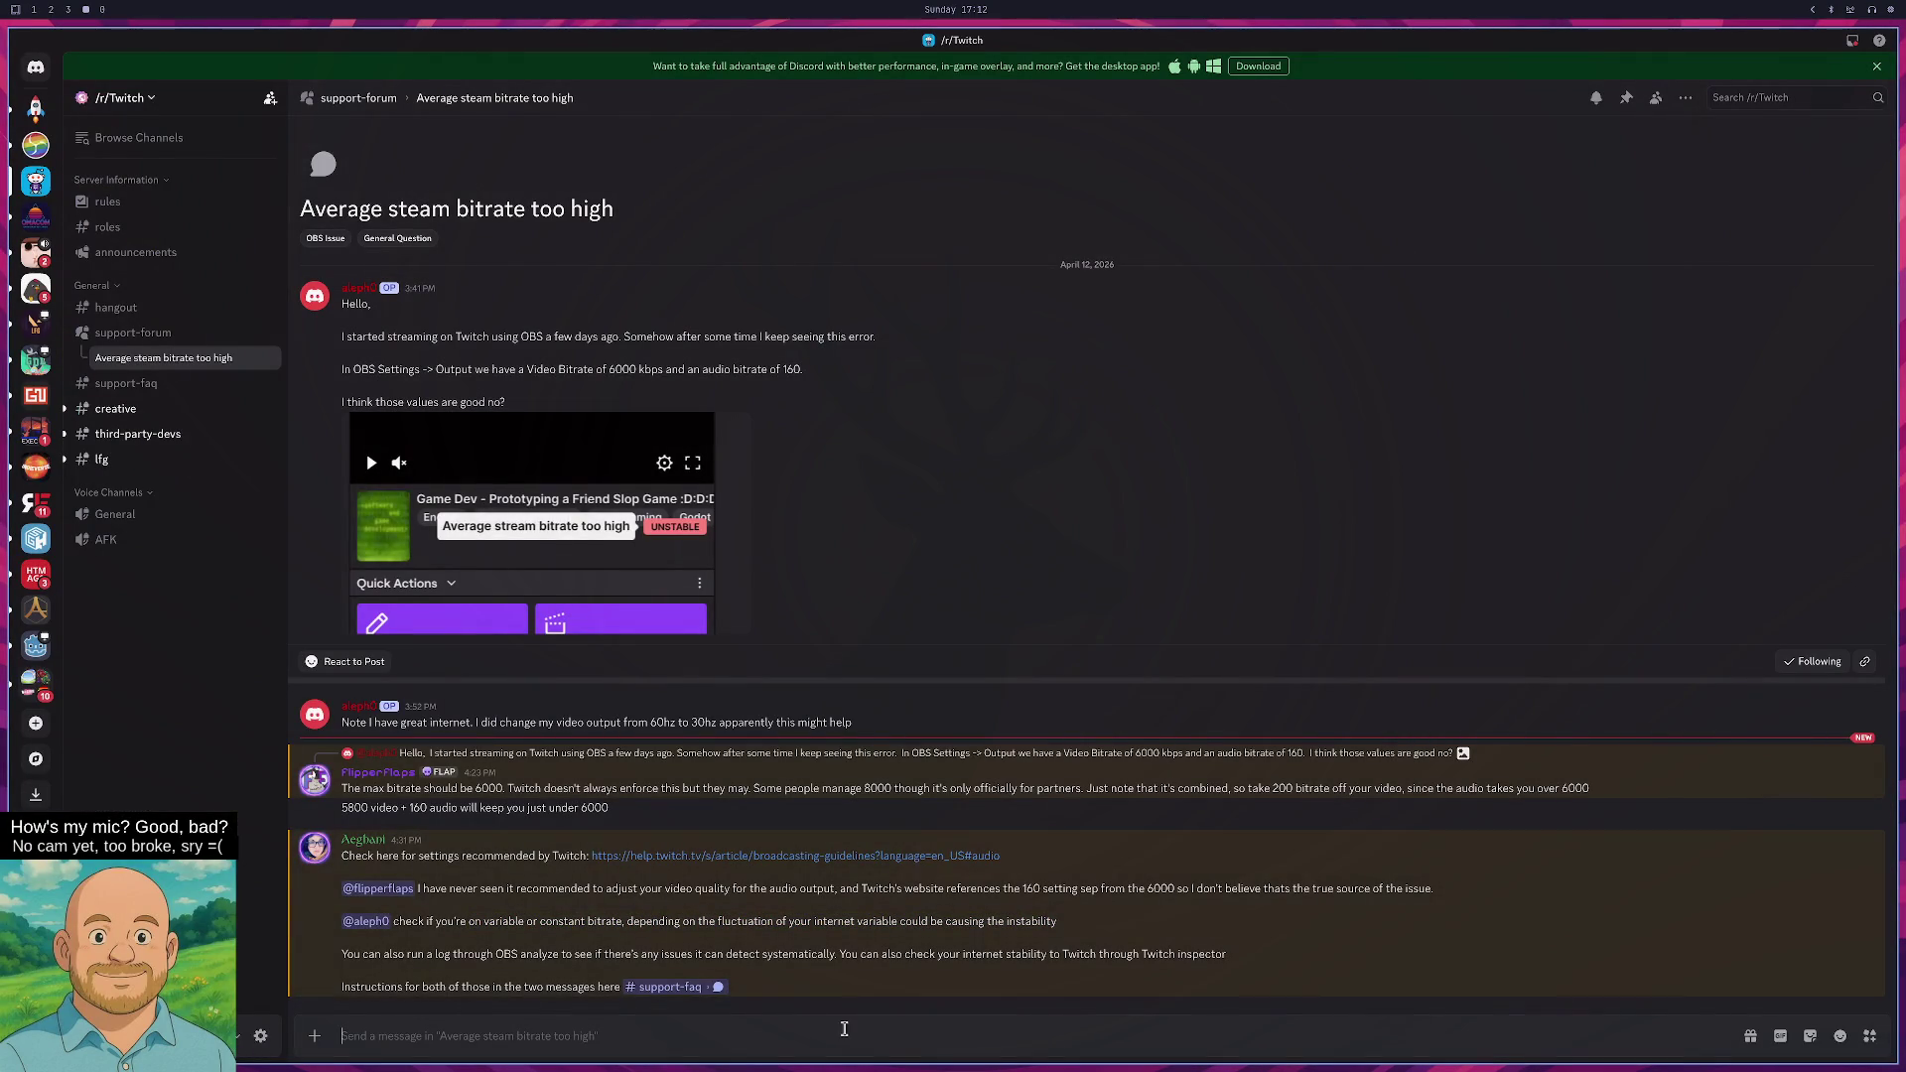
{"action": "type", "text": "I-m o"}
{"action": "key", "text": "BackSpace"}
{"action": "key", "text": "BackSpace"}
{"action": "key", "text": "BackSpace"}
{"action": "key", "text": "BackSpace"}
{"action": "key", "text": "BackSpace"}
{"action": "type", "text": "CB"}
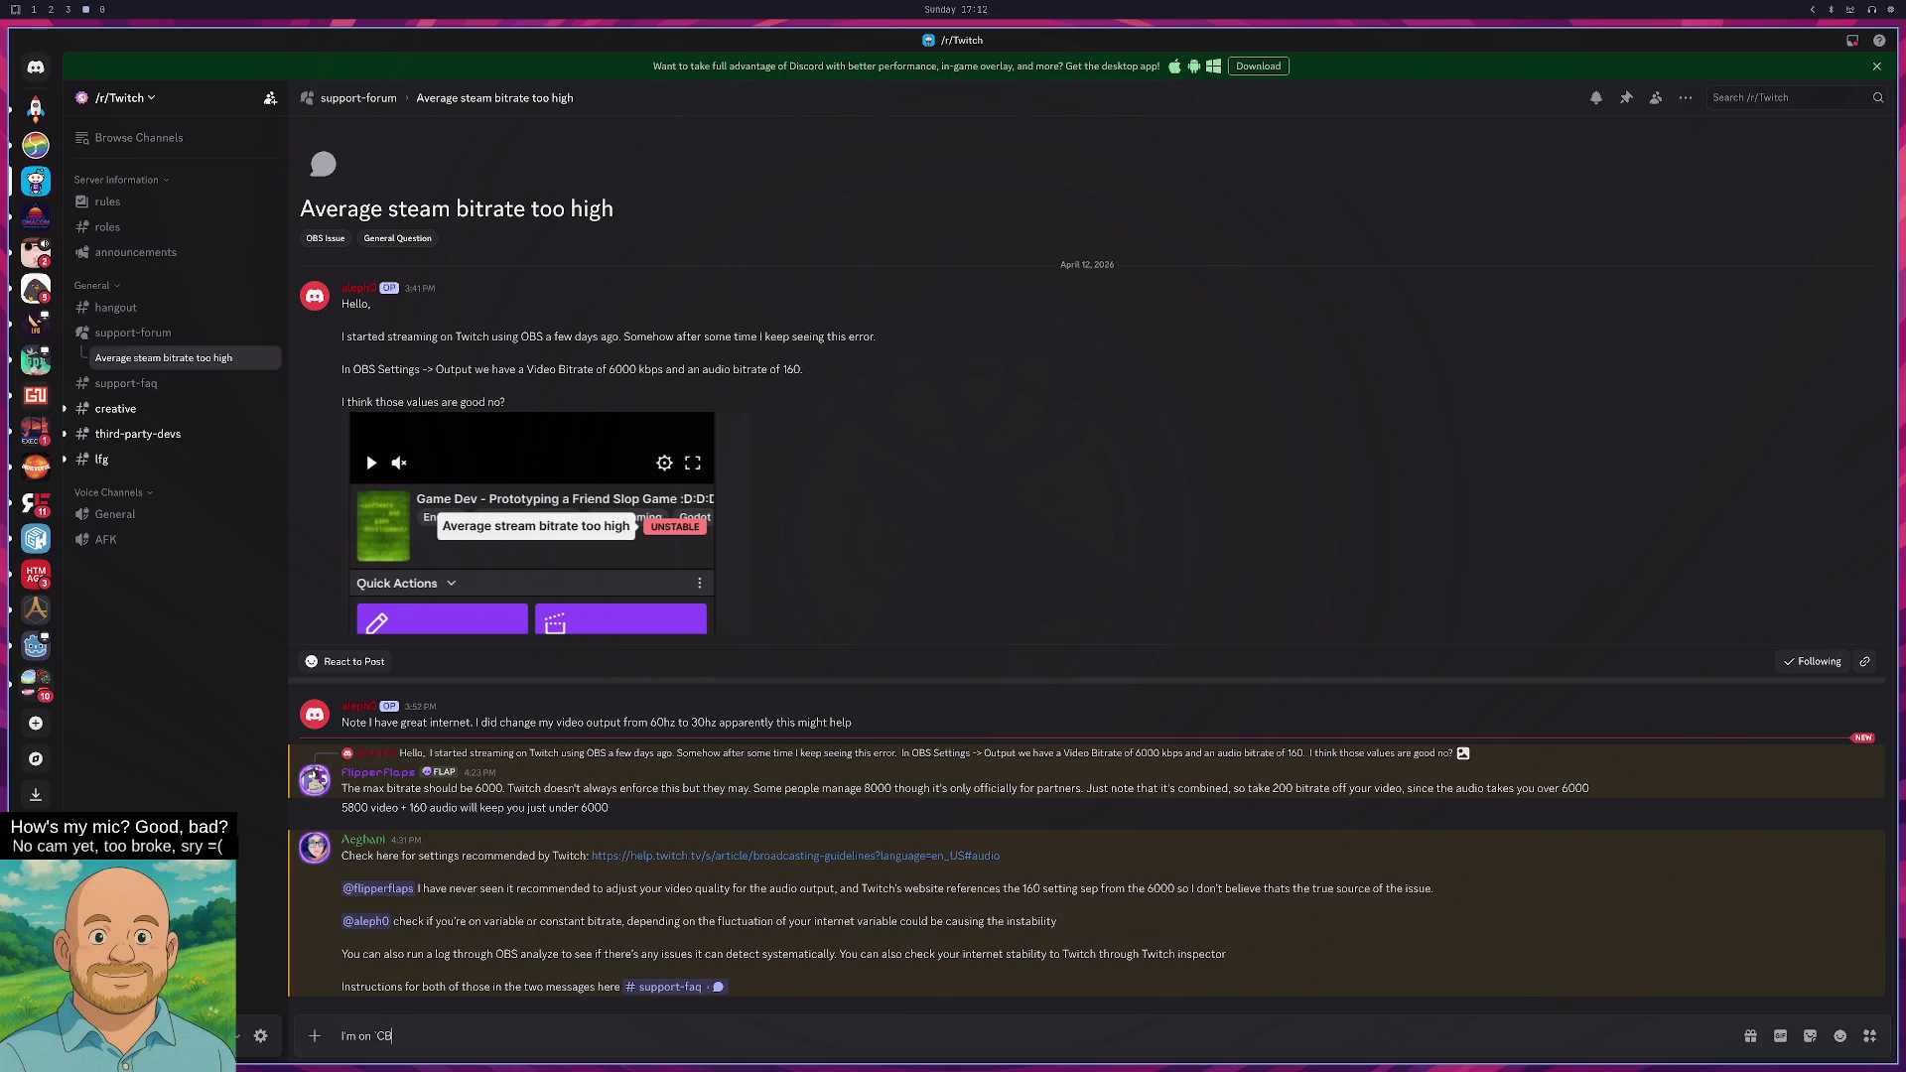